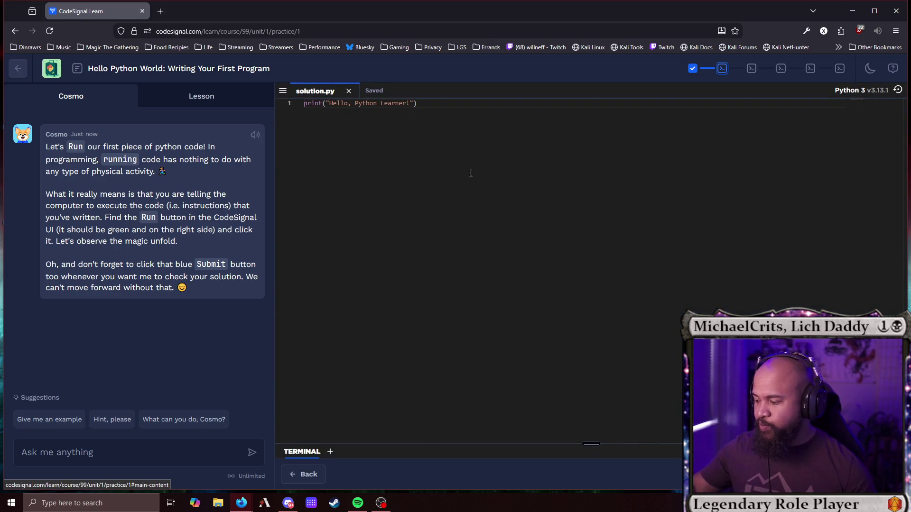
Run the first practice, then change 'Learner' to 'Programmer' and run to print Hello, Python Programmer!
{"action": "left_click", "coordinate": [835, 474]}
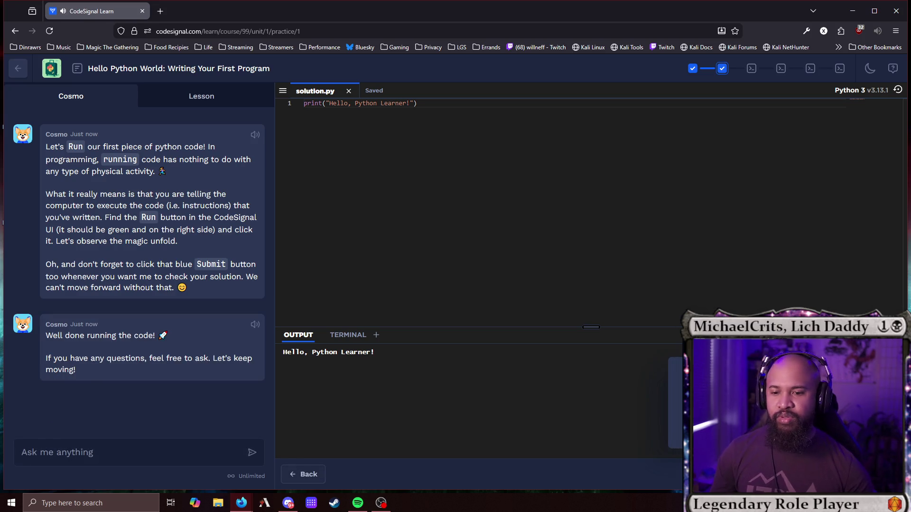
{"action": "left_click", "coordinate": [673, 409]}
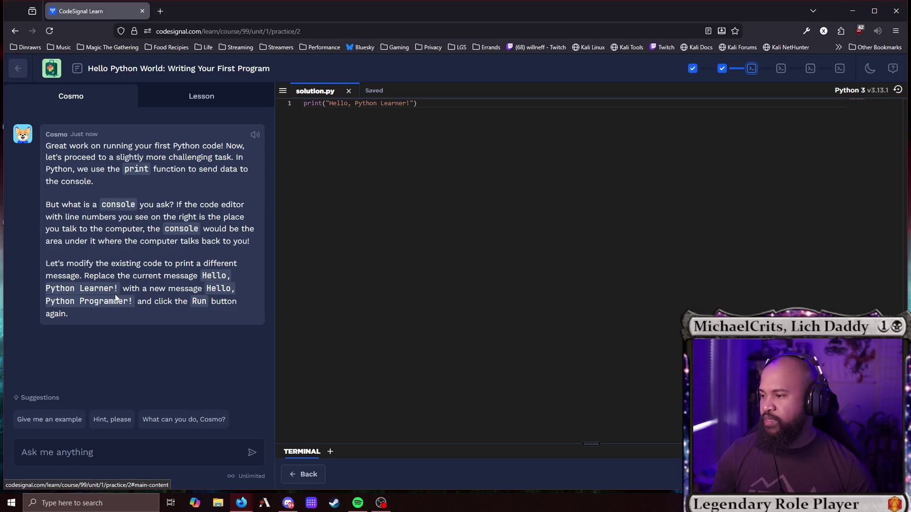
{"action": "double_click", "coordinate": [388, 102]}
{"action": "type", "text": "Programmer"}
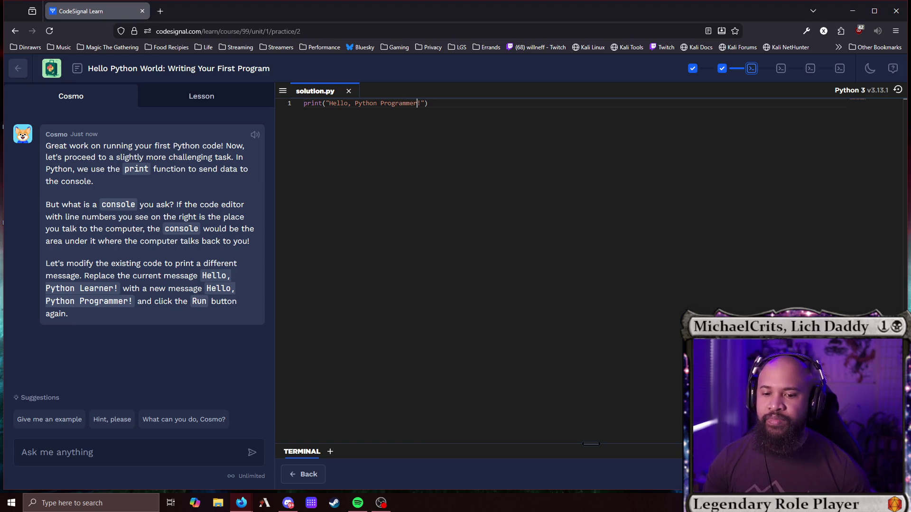
{"action": "key", "text": "ctrl+Return"}
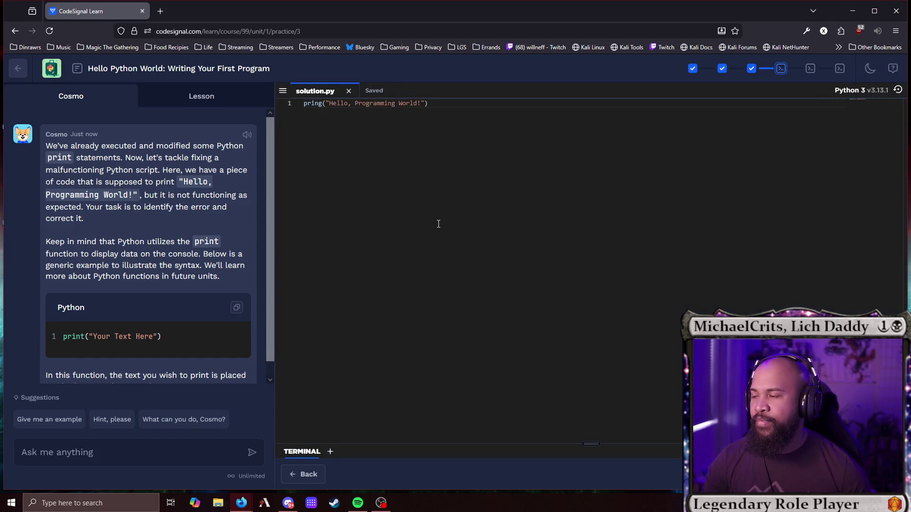
Correct the 'pring' typo on line 1 to 'print' and run the script.
{"action": "left_click", "coordinate": [322, 103]}
{"action": "key", "text": "BackSpace"}
{"action": "type", "text": "t"}
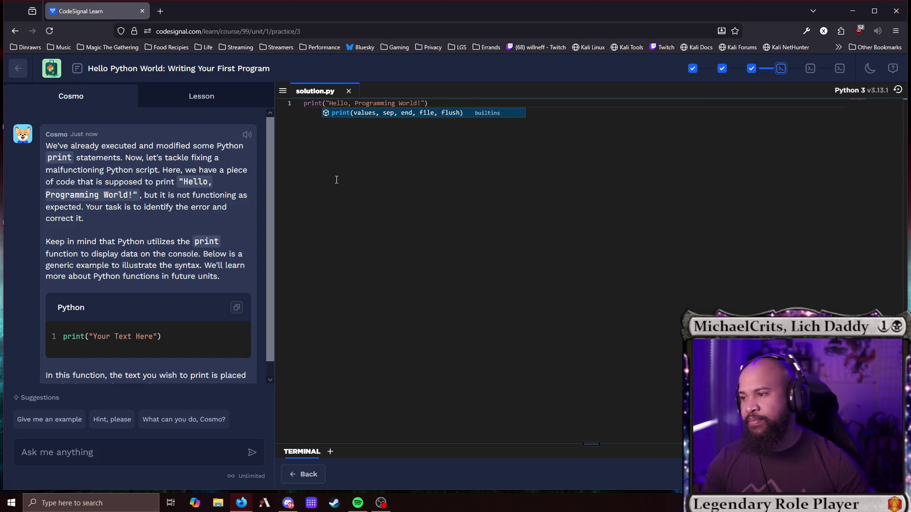
{"action": "left_click", "coordinate": [573, 172]}
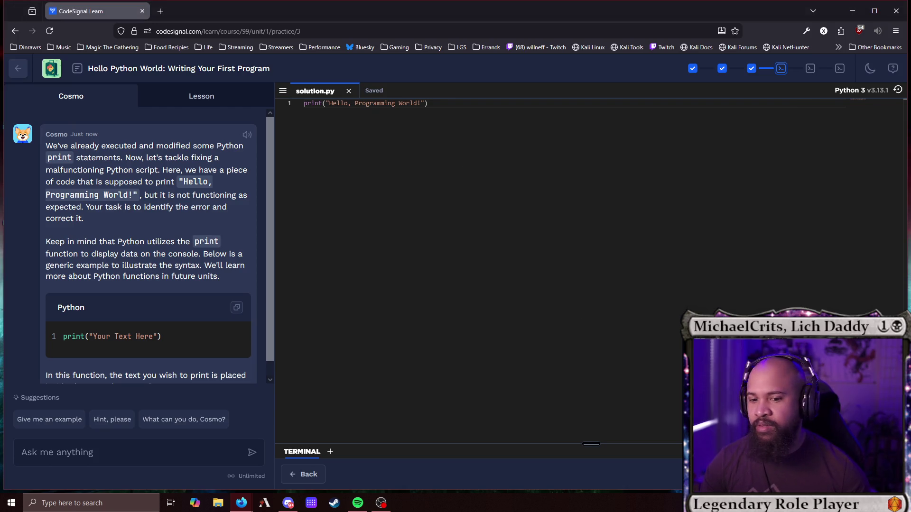
{"action": "key", "text": "ctrl+Return"}
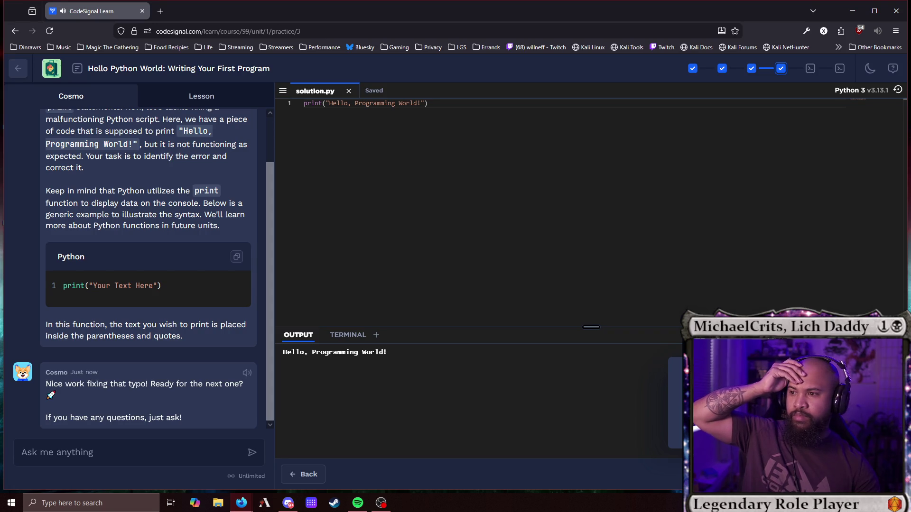
Advance to the fourth practice, which replaces the print(________) placeholder.
{"action": "left_click", "coordinate": [868, 474]}
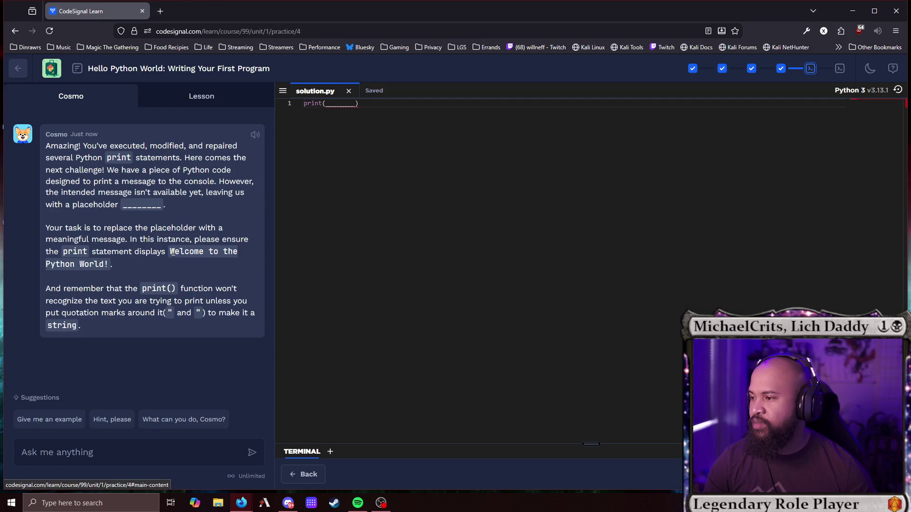
Fill the print placeholder with quoted 'Welcome to the' and paste 'Python World!' from the task text.
{"action": "left_click_drag", "start_coordinate": [172, 252], "coordinate": [239, 256]}
{"action": "key", "text": "ctrl+c"}
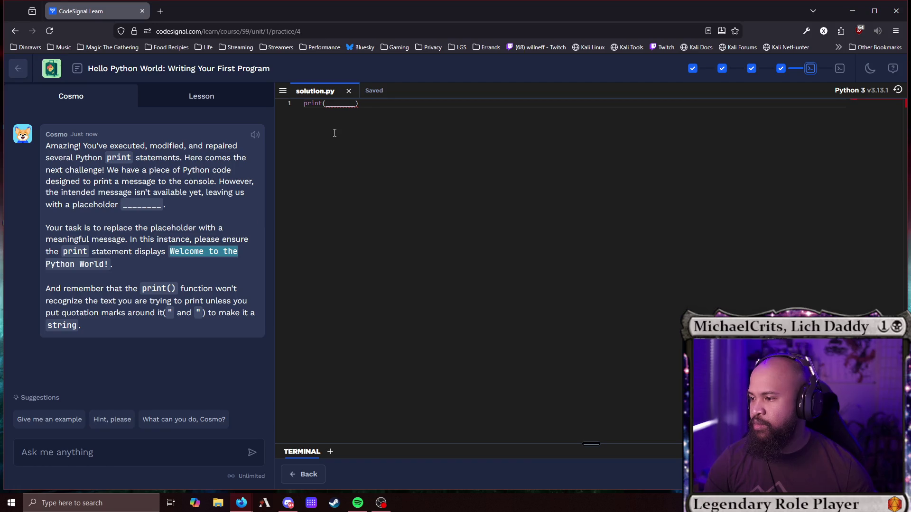
{"action": "double_click", "coordinate": [333, 104]}
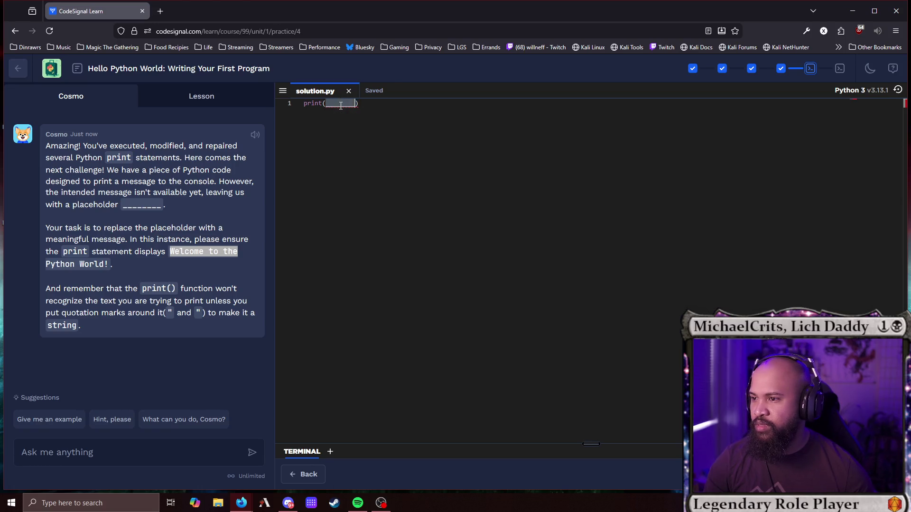
{"action": "type", "text": "\""}
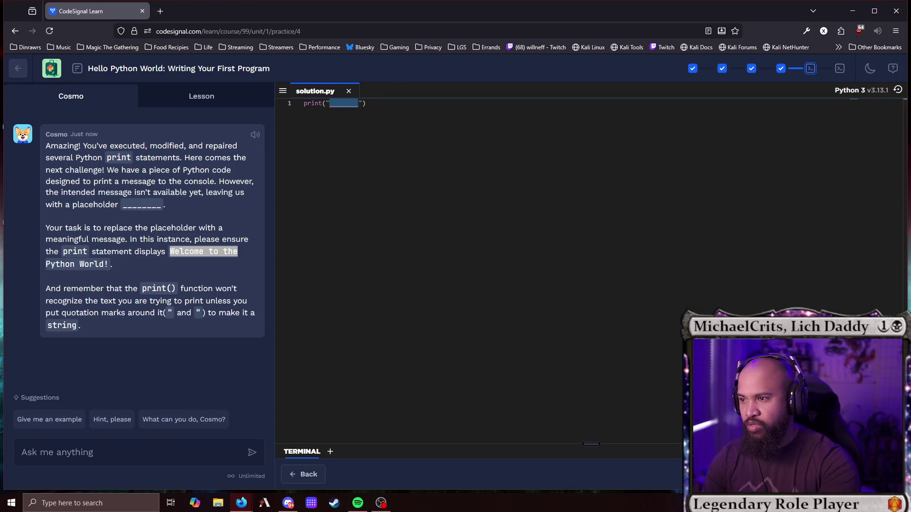
{"action": "key", "text": "ctrl+v"}
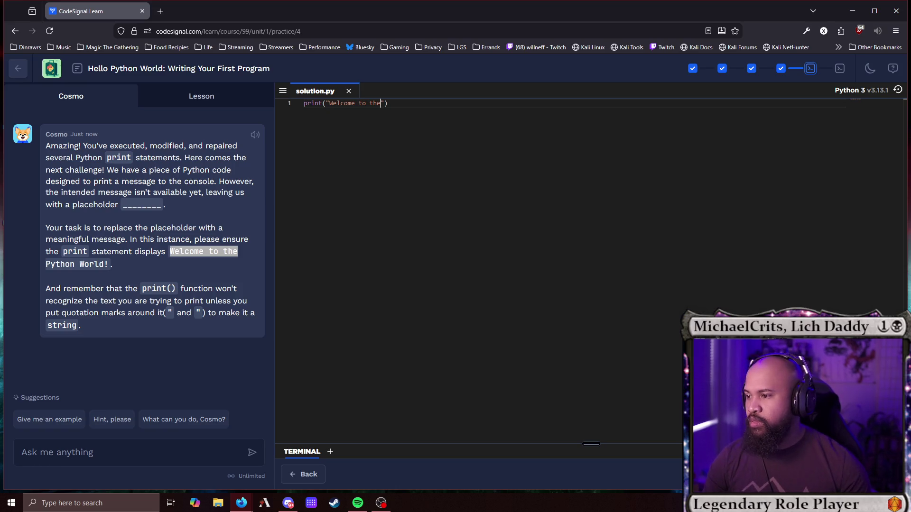
{"action": "left_click", "coordinate": [136, 260]}
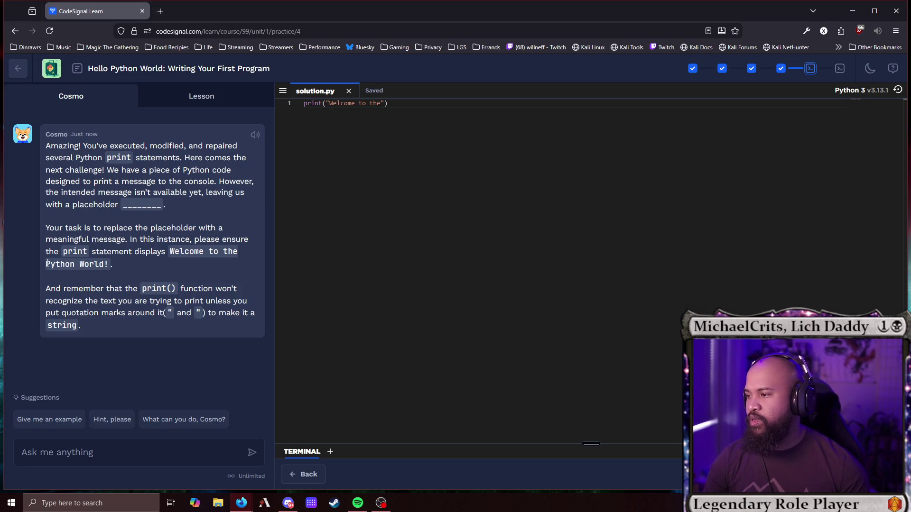
{"action": "left_click_drag", "start_coordinate": [53, 264], "coordinate": [110, 269]}
{"action": "key", "text": "ctrl+c"}
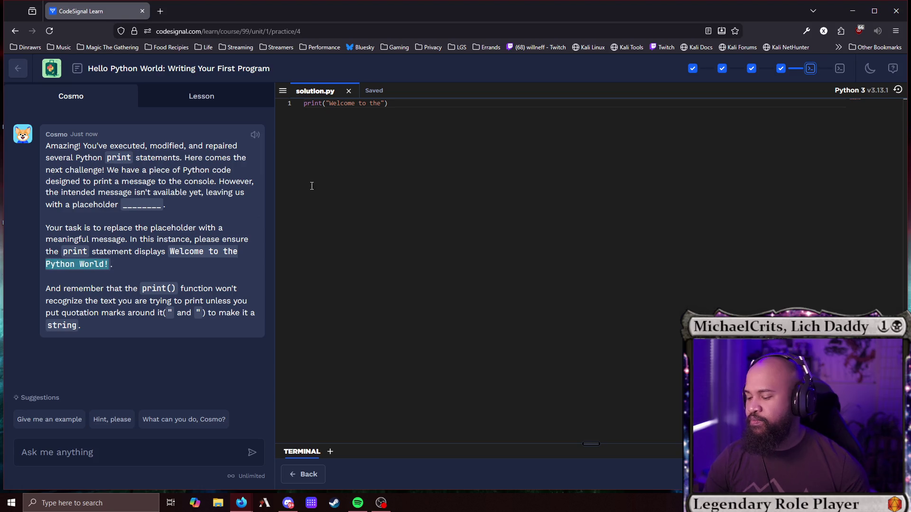
{"action": "left_click", "coordinate": [382, 103]}
{"action": "key", "text": "ctrl+v"}
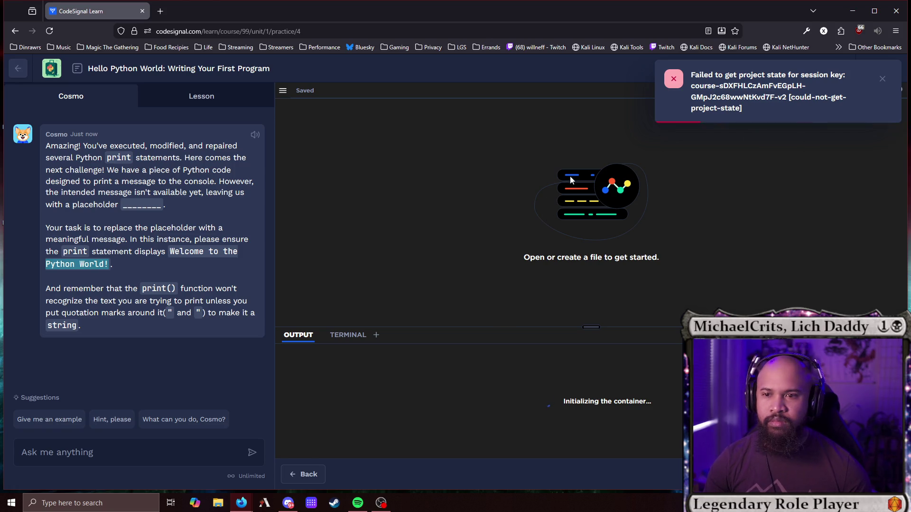
Dismiss the error, reload the page, add 'Python World!' before the closing quote, and run.
{"action": "left_click", "coordinate": [881, 79]}
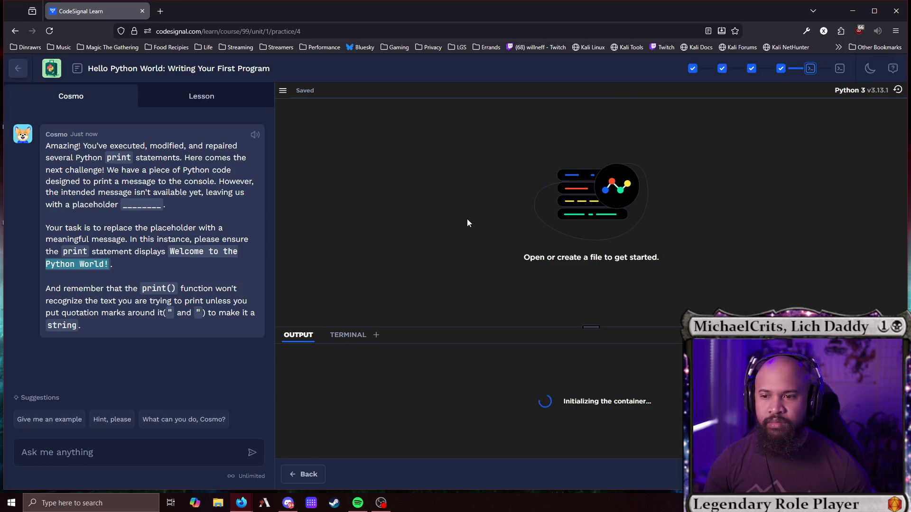
{"action": "left_click", "coordinate": [53, 31]}
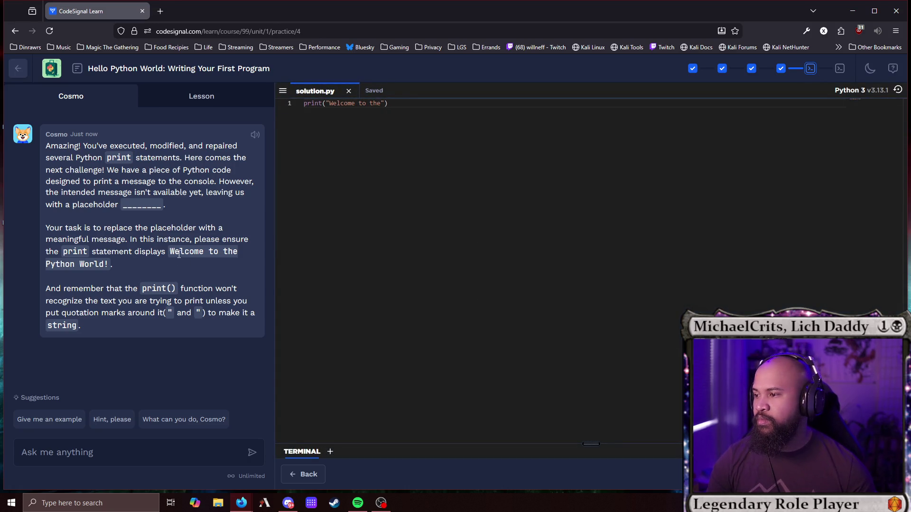
{"action": "left_click_drag", "start_coordinate": [110, 264], "coordinate": [48, 260]}
{"action": "left_click", "coordinate": [385, 105]}
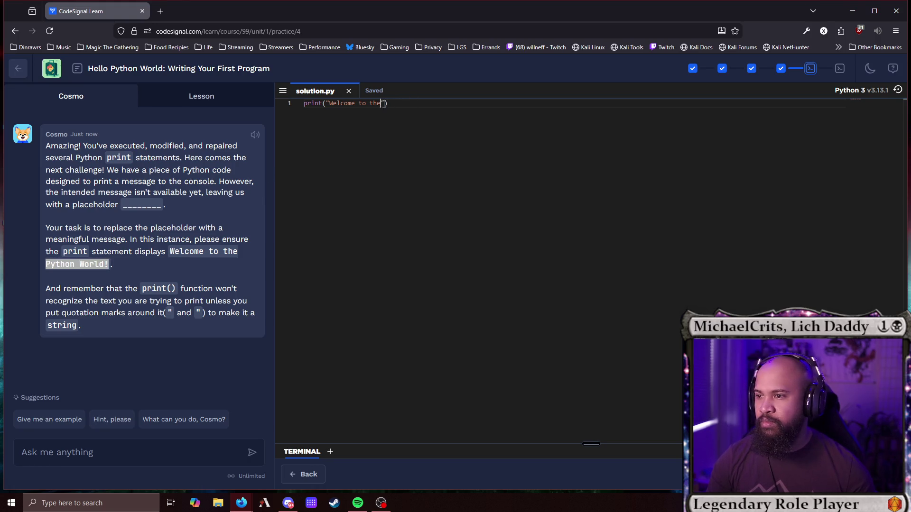
{"action": "key", "text": "ctrl+v"}
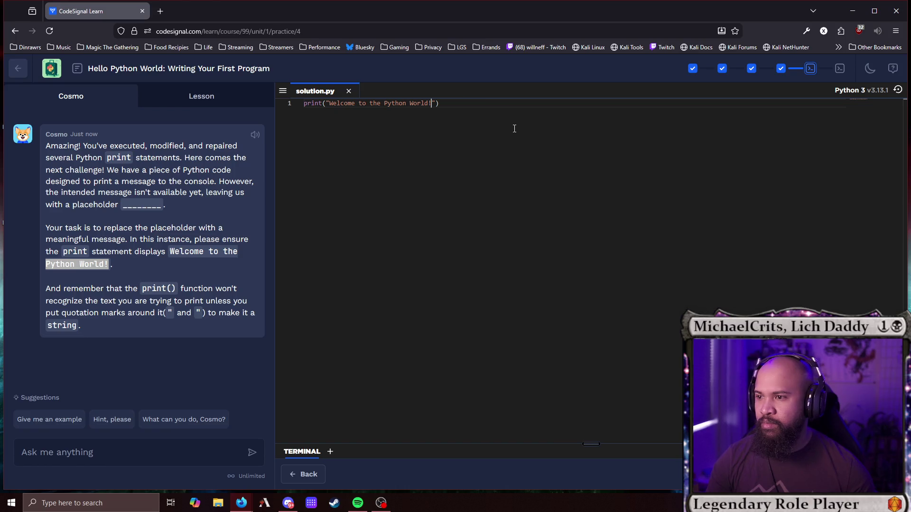
{"action": "key", "text": "ctrl+Return"}
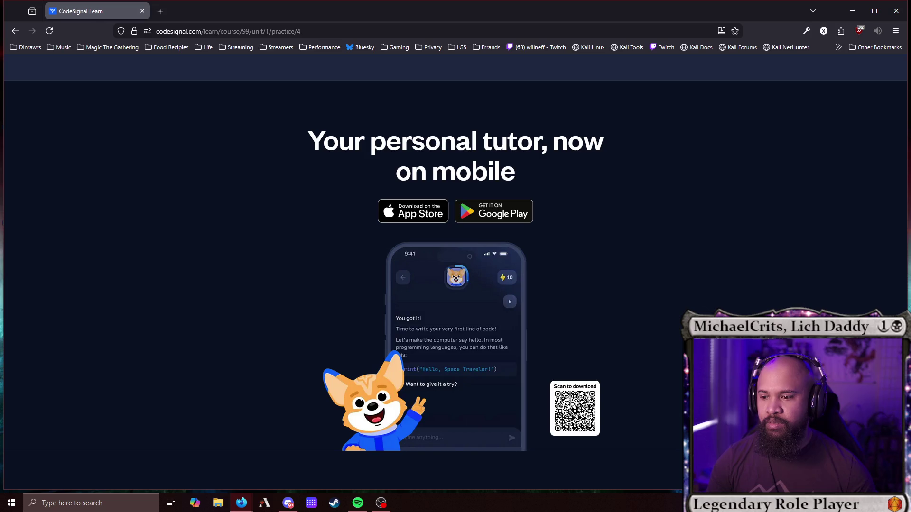
Dismiss the mobile promo, add print("Hello, World Traveler!") on line 2 from the comment, and run it.
{"action": "left_click", "coordinate": [602, 249]}
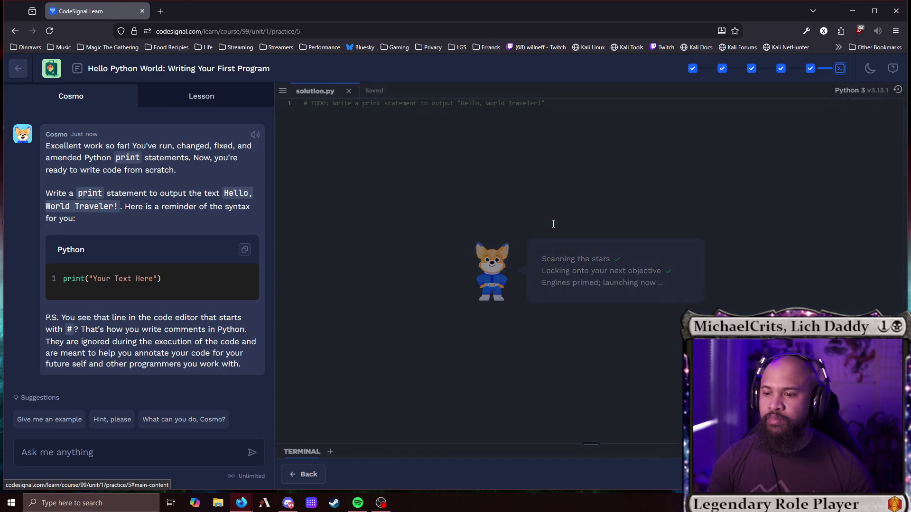
{"action": "left_click", "coordinate": [572, 106]}
{"action": "key", "text": "Return"}
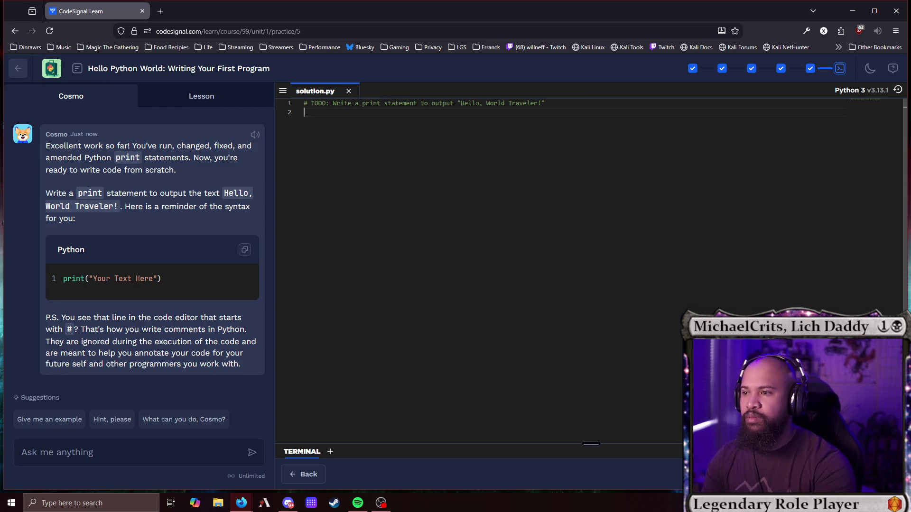
{"action": "type", "text": "print"}
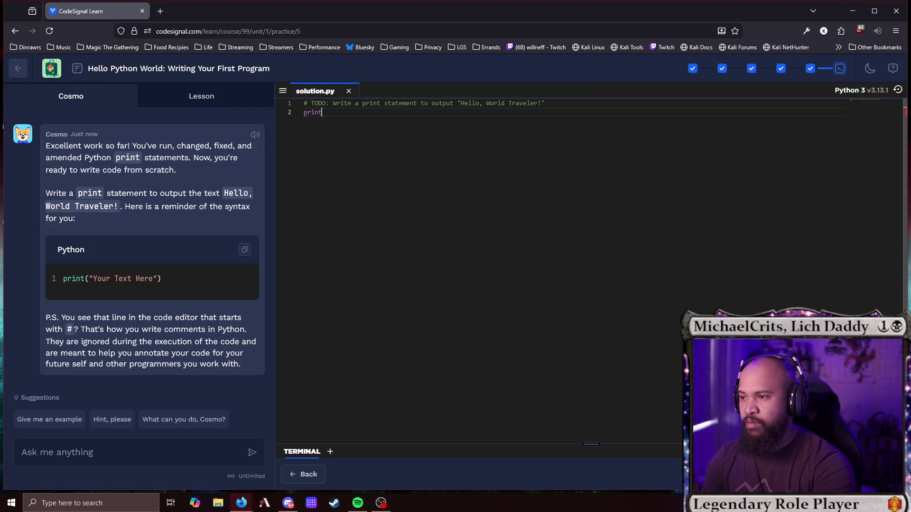
{"action": "type", "text": "("}
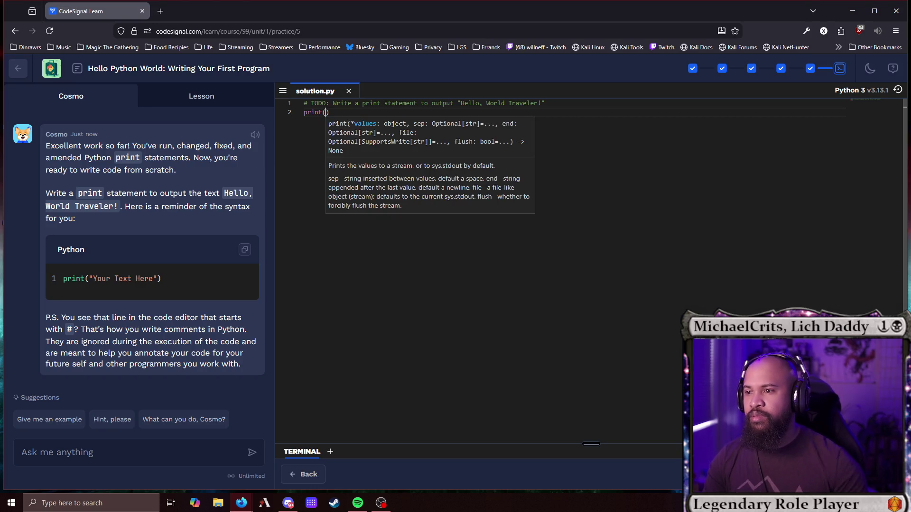
{"action": "left_click_drag", "start_coordinate": [460, 103], "coordinate": [550, 104]}
{"action": "left_click_drag", "start_coordinate": [457, 103], "coordinate": [580, 104]}
{"action": "key", "text": "ctrl+c"}
{"action": "left_click", "coordinate": [327, 115]}
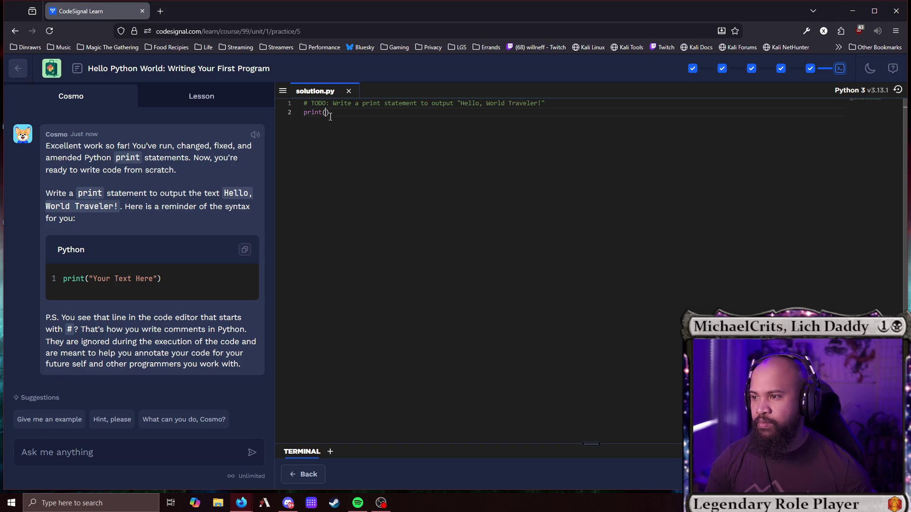
{"action": "key", "text": "ctrl+v"}
{"action": "key", "text": "ctrl+Return"}
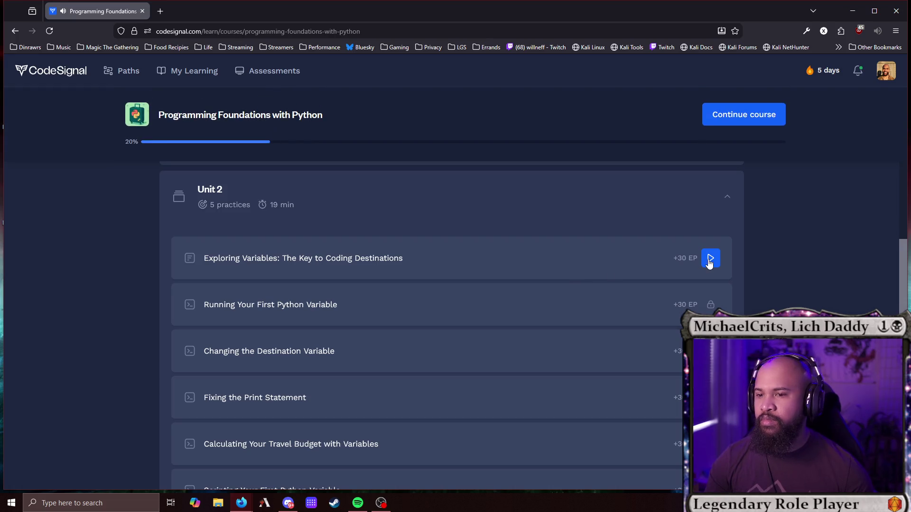
Start the Exploring Variables lesson, read through it, and continue to its first practice.
{"action": "left_click", "coordinate": [711, 260]}
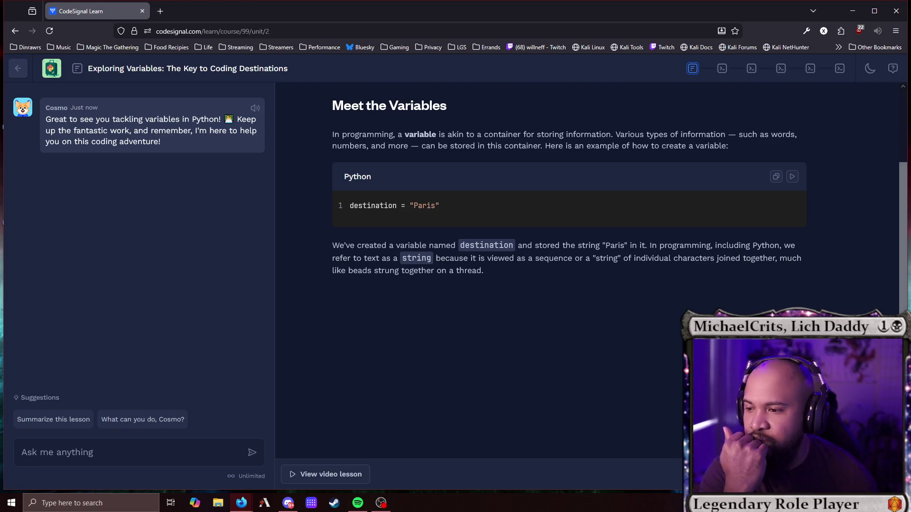
{"action": "scroll", "coordinate": [617, 304], "scroll_direction": "down", "scroll_amount": 5}
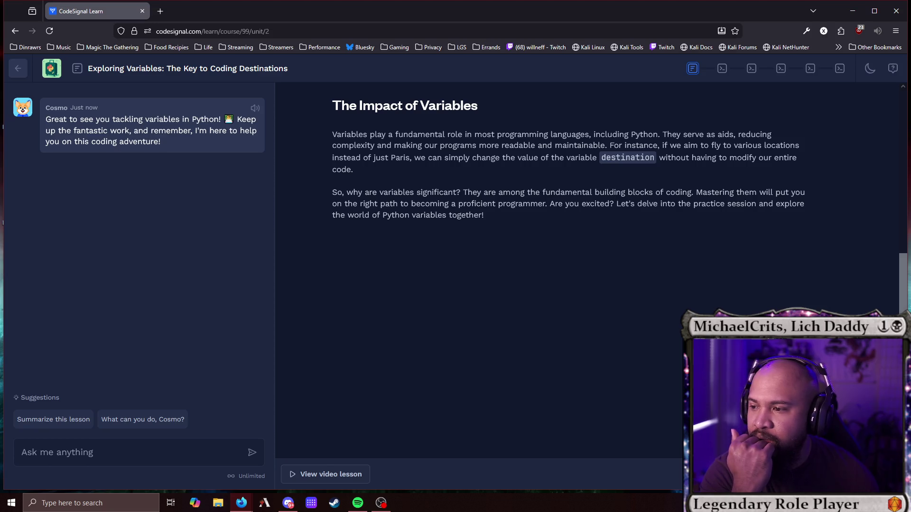
{"action": "key", "text": "Return"}
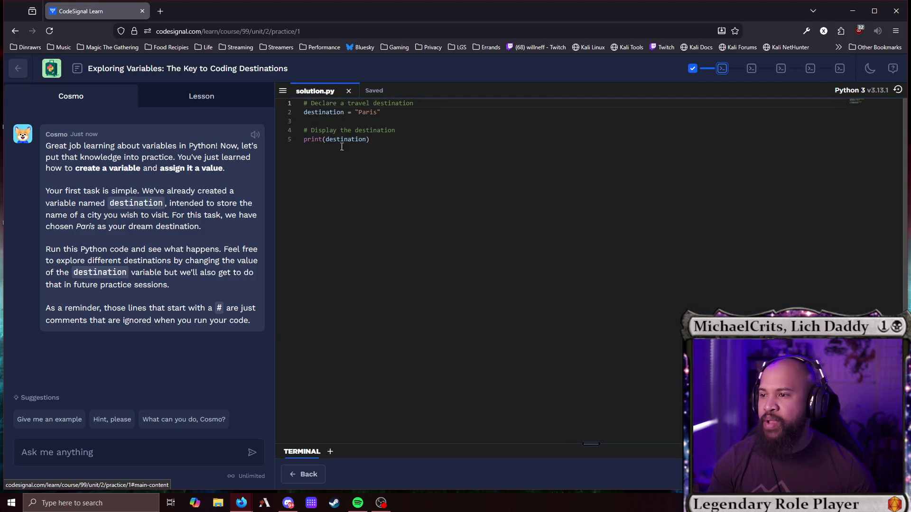
Run the Paris script, change destination to "Rome", rerun to print Rome, and advance.
{"action": "key", "text": "ctrl+Return"}
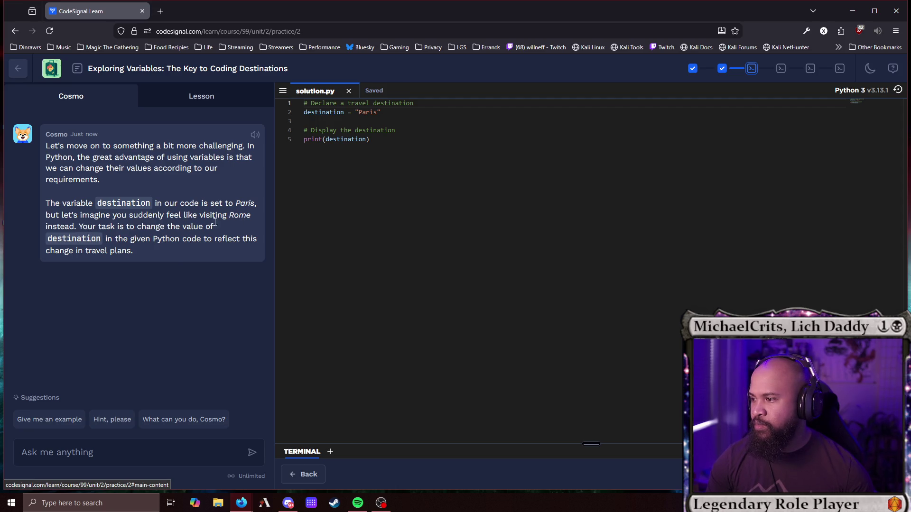
{"action": "double_click", "coordinate": [364, 114]}
{"action": "type", "text": "Rome"}
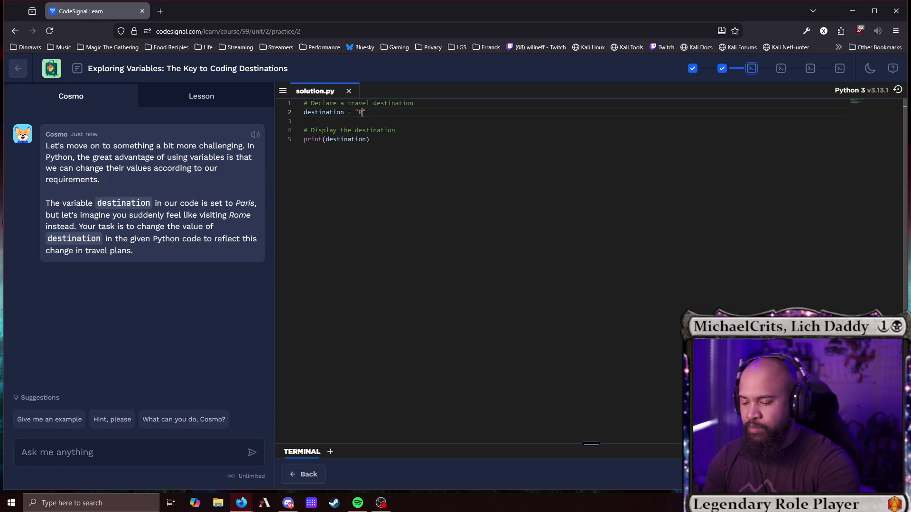
{"action": "key", "text": "ctrl+Return"}
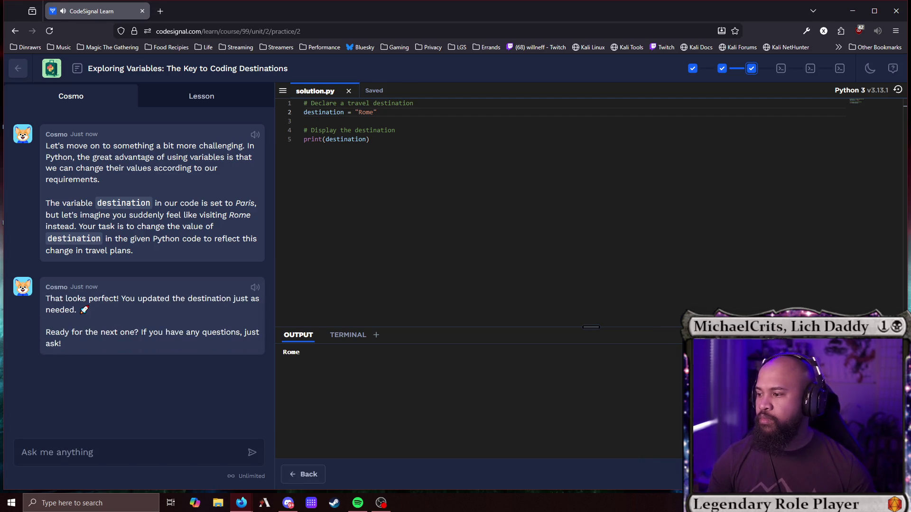
{"action": "left_click", "coordinate": [873, 475]}
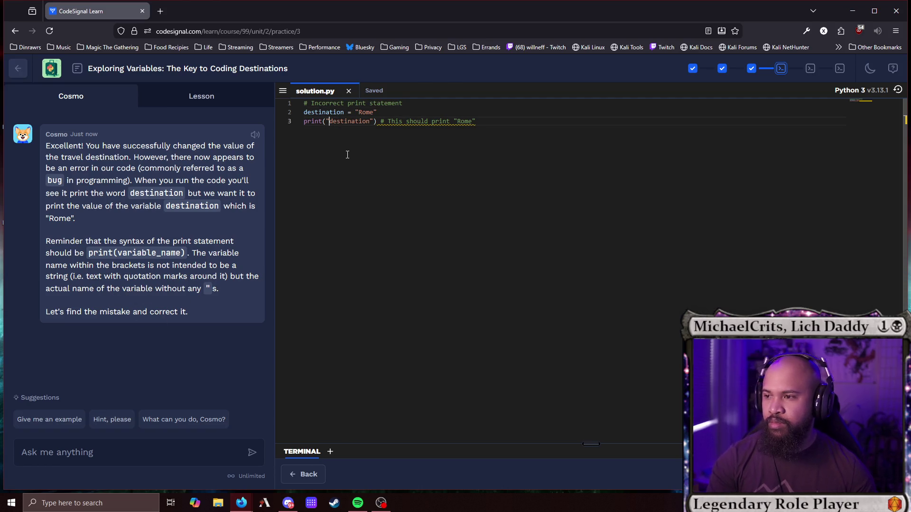
Remove the quotes so the line reads print(destination), then run it to output Rome.
{"action": "left_click", "coordinate": [366, 118]}
{"action": "key", "text": "Delete"}
{"action": "key", "text": "ctrl+Left"}
{"action": "key", "text": "BackSpace"}
{"action": "key", "text": "ctrl+Right"}
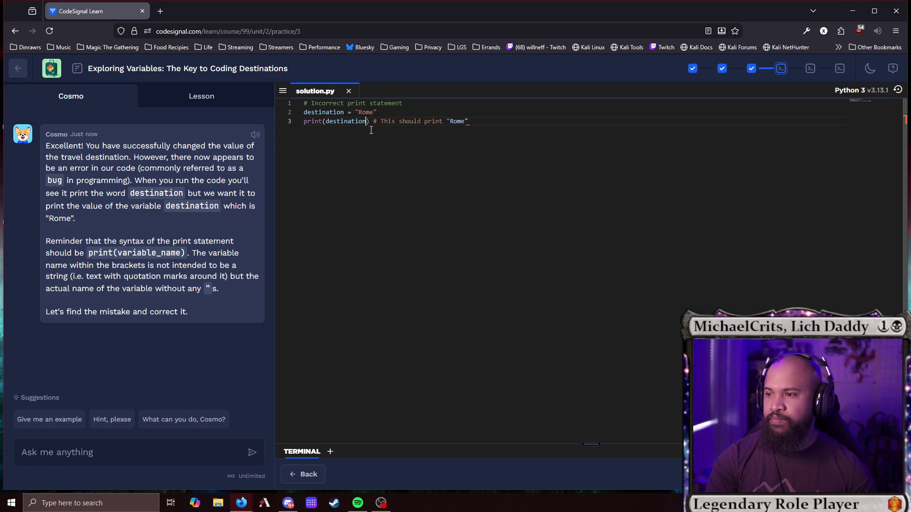
{"action": "key", "text": "ctrl+Return"}
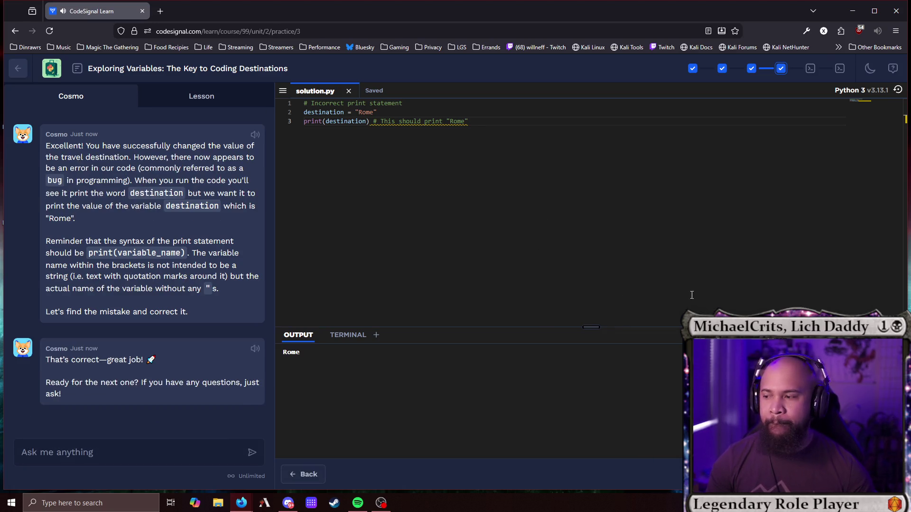
Open the budget practice, set budget = 1500, and run it to print 1500.
{"action": "left_click", "coordinate": [883, 475]}
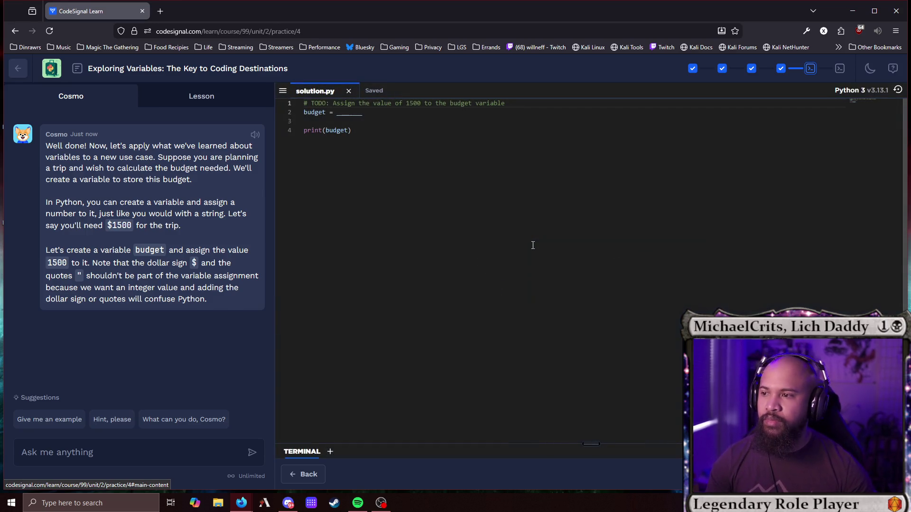
{"action": "double_click", "coordinate": [349, 112]}
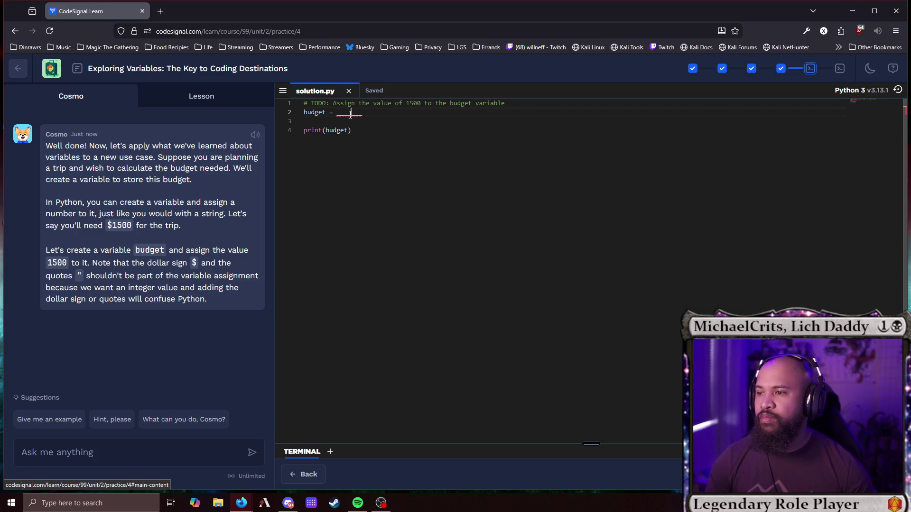
{"action": "type", "text": "1500"}
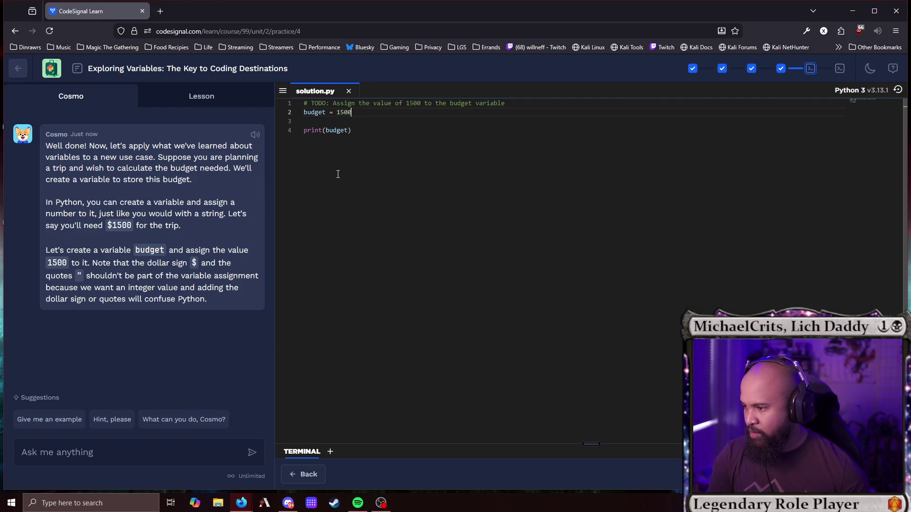
{"action": "key", "text": "ctrl+Return"}
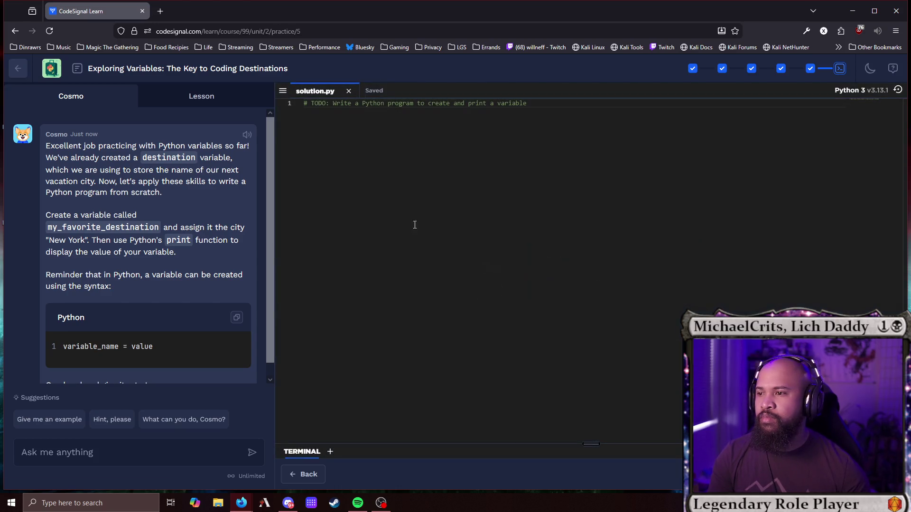
Add the line my_favorite_destination = "New York" below the TODO comment.
{"action": "left_click", "coordinate": [546, 107]}
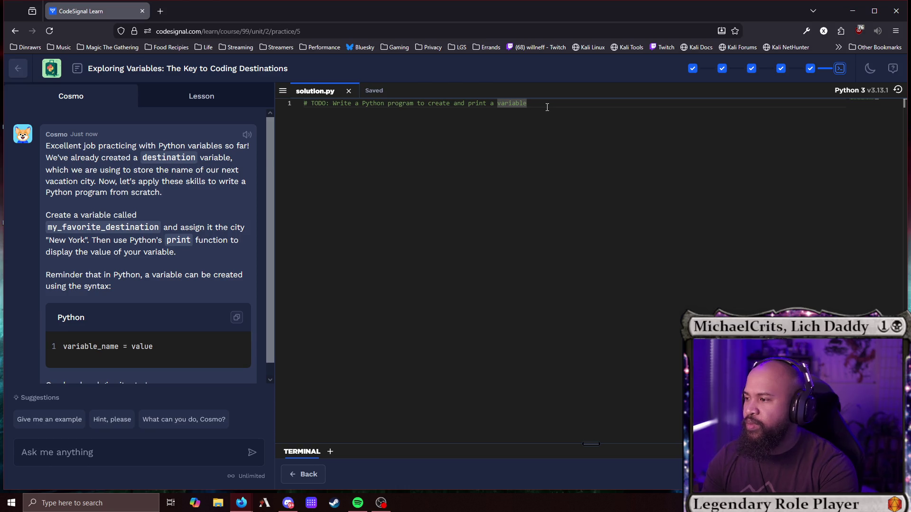
{"action": "key", "text": "Return"}
{"action": "type", "text": "my_facv"}
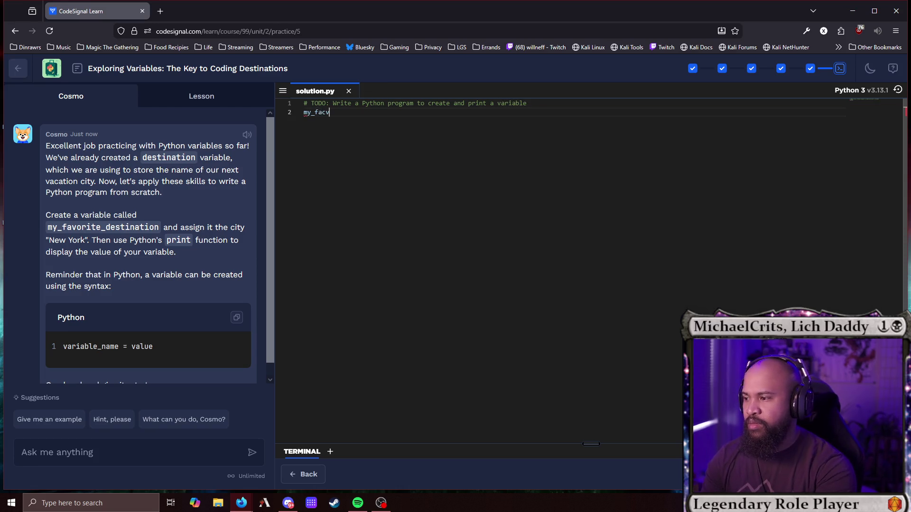
{"action": "key", "text": "BackSpace"}
{"action": "key", "text": "BackSpace"}
{"action": "type", "text": "vorite_)"}
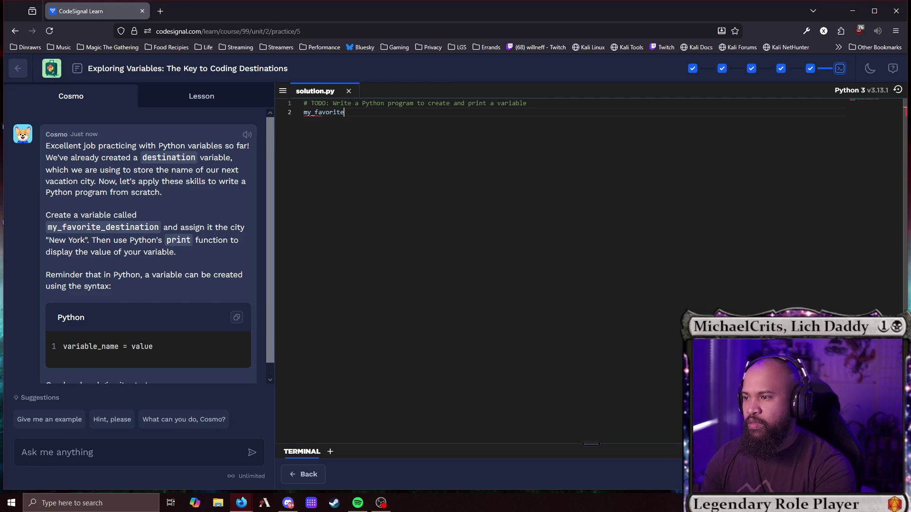
{"action": "key", "text": "BackSpace"}
{"action": "type", "text": "dest"}
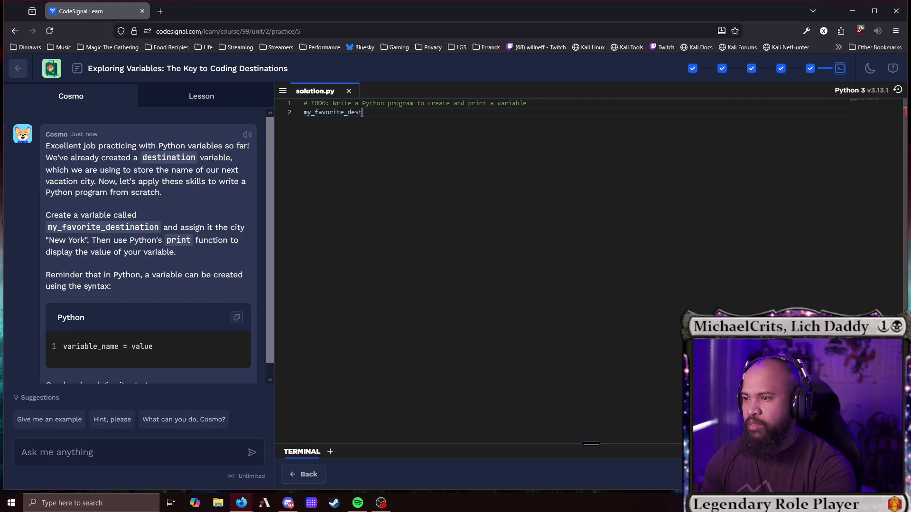
{"action": "type", "text": "ination"}
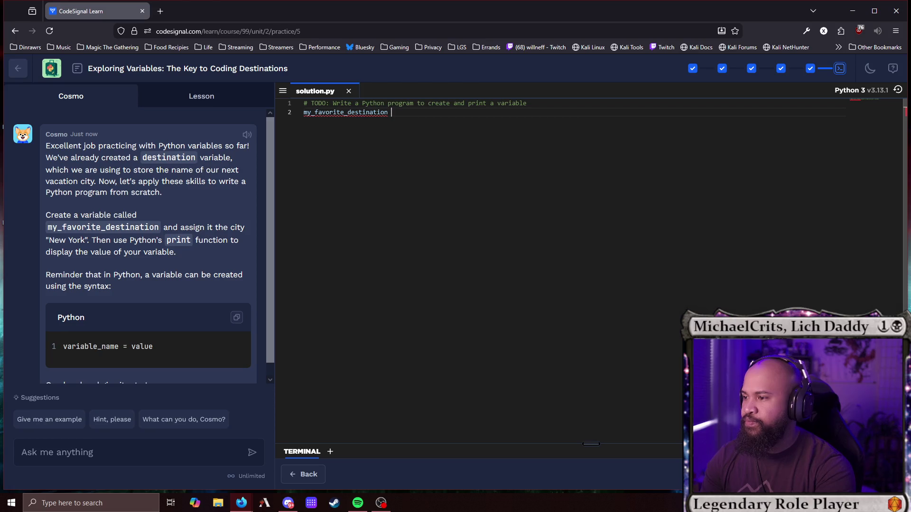
{"action": "type", "text": " ="}
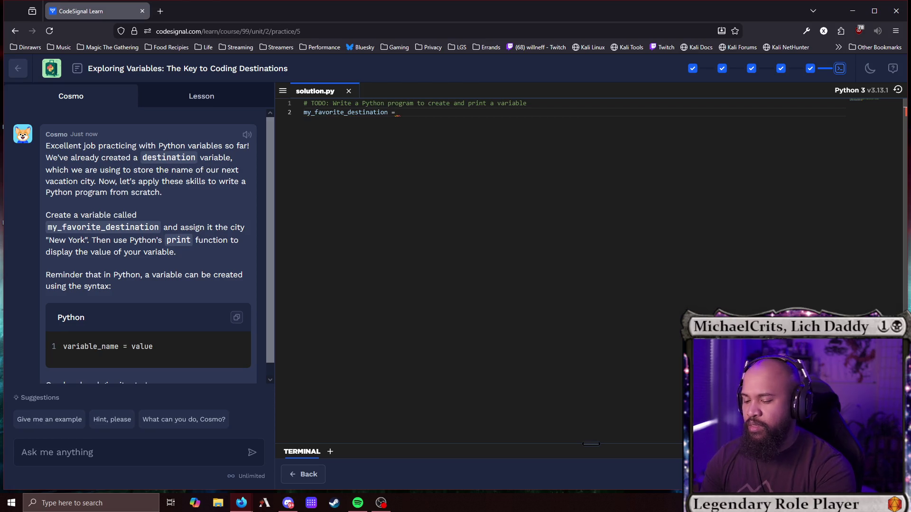
{"action": "type", "text": " \"New Yo"}
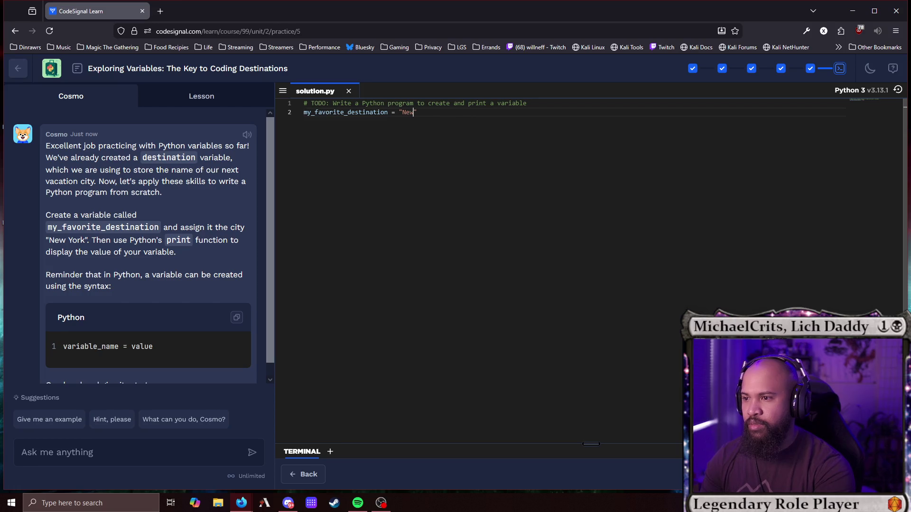
{"action": "type", "text": "rk"}
{"action": "key", "text": "Right"}
{"action": "key", "text": "Return"}
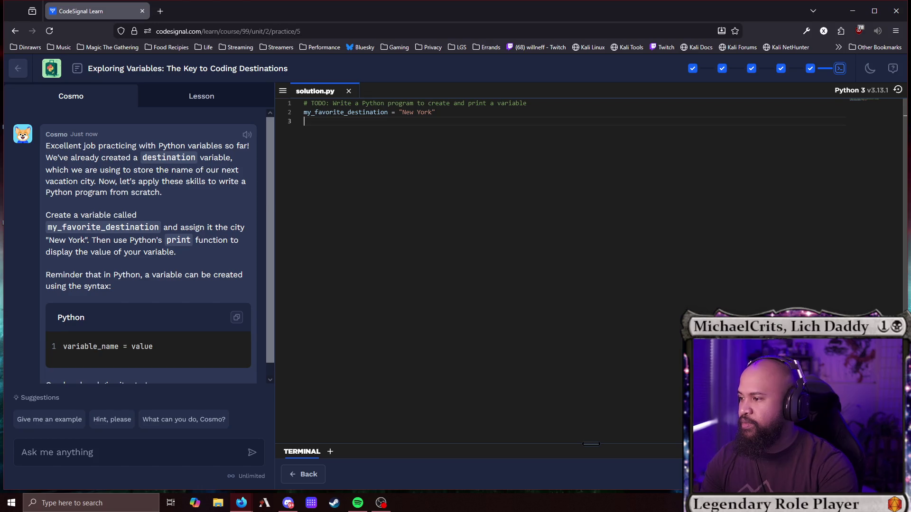
Add print(my_favorite_destination) and run the program so it prints New York.
{"action": "key", "text": "Return"}
{"action": "type", "text": "p"}
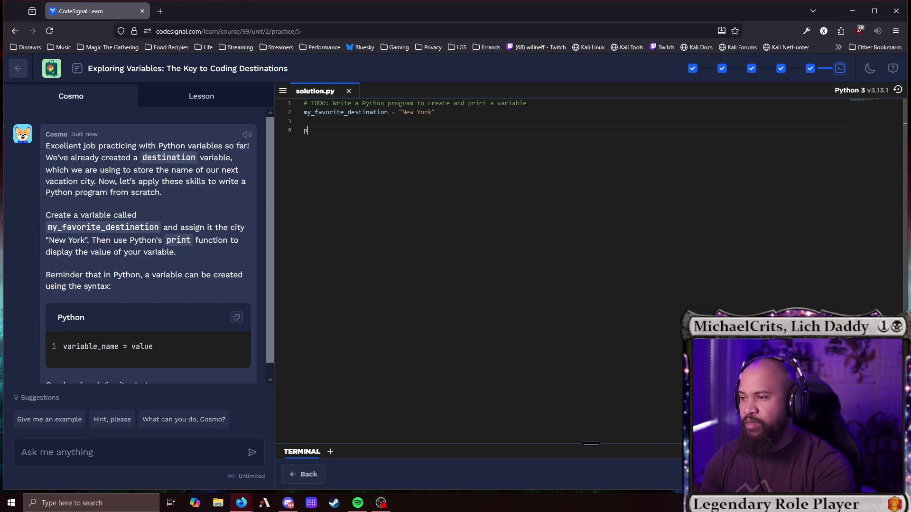
{"action": "type", "text": "rint("}
{"action": "type", "text": "my"}
{"action": "type", "text": "_fa"}
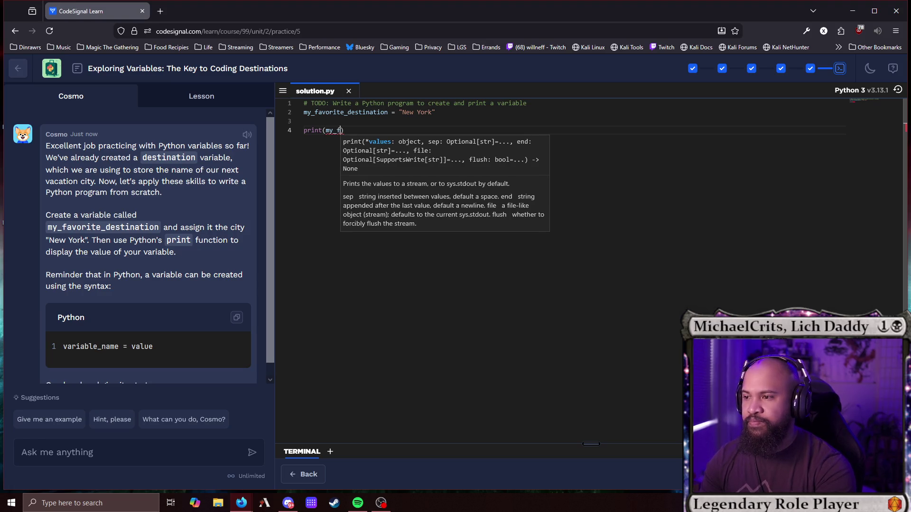
{"action": "double_click", "coordinate": [353, 113]}
{"action": "key", "text": "ctrl+c"}
{"action": "double_click", "coordinate": [341, 131]}
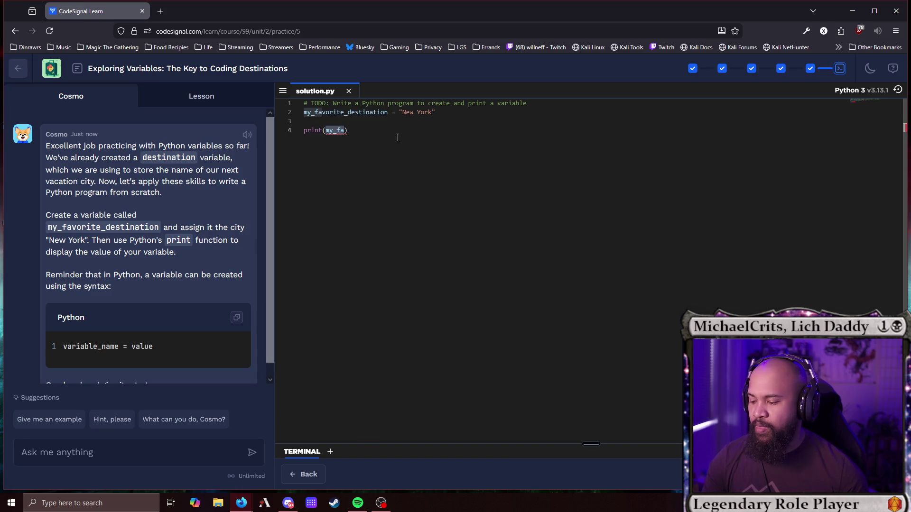
{"action": "key", "text": "ctrl+v"}
{"action": "key", "text": "ctrl+Return"}
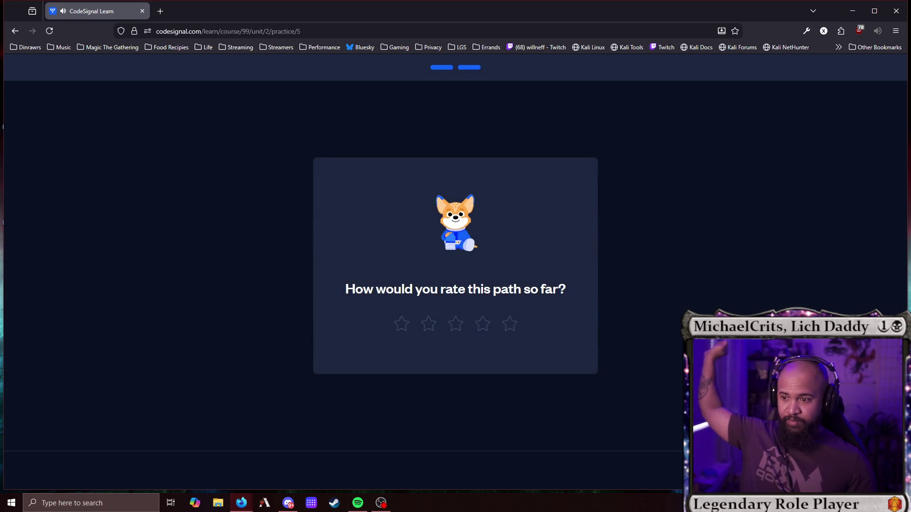
Give the path five stars and start the 'Managing Data with Variables in Python' lesson.
{"action": "left_click", "coordinate": [511, 325]}
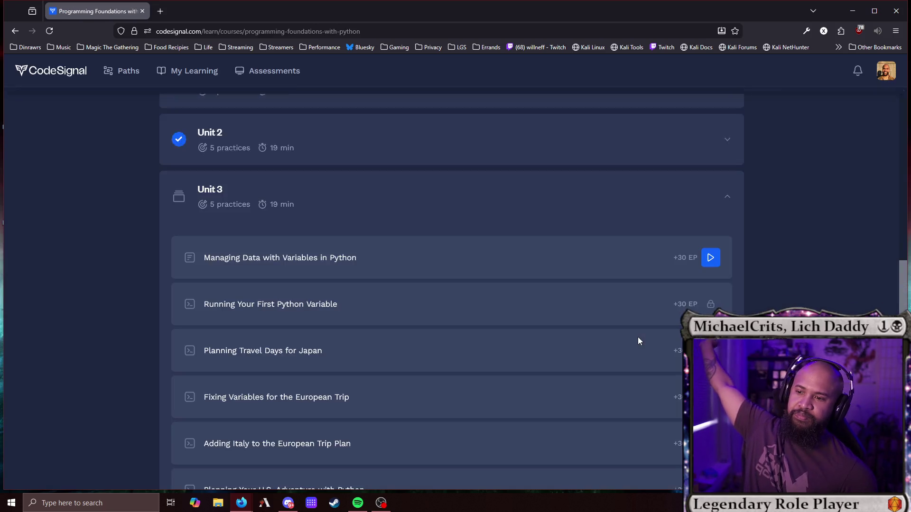
{"action": "left_click", "coordinate": [712, 257]}
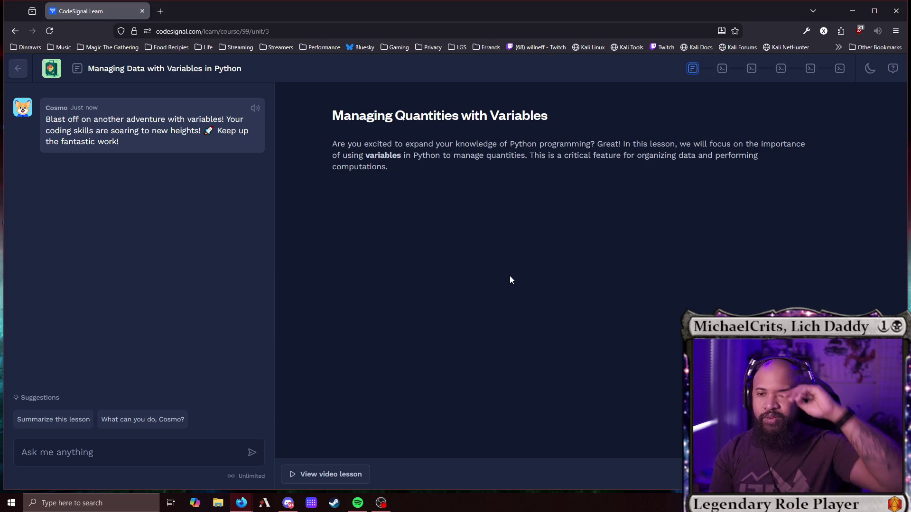
Read down the lesson, highlighting the total_days summing example and its print line.
{"action": "scroll", "coordinate": [569, 332], "scroll_direction": "down", "scroll_amount": 3}
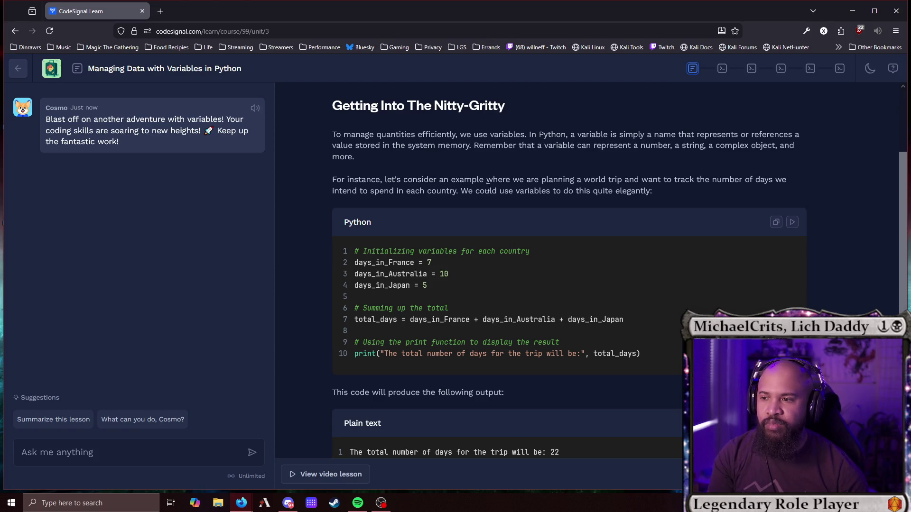
{"action": "scroll", "coordinate": [445, 184], "scroll_direction": "down", "scroll_amount": 2}
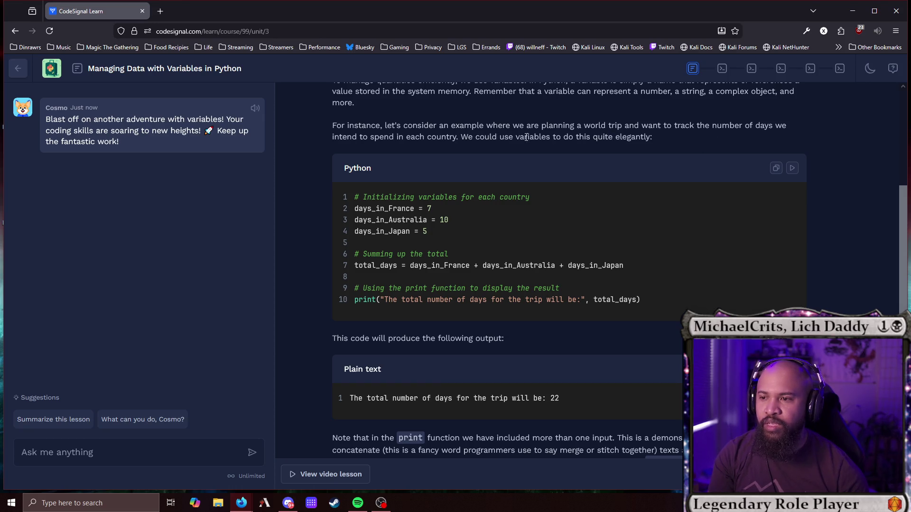
{"action": "scroll", "coordinate": [668, 178], "scroll_direction": "down", "scroll_amount": 2}
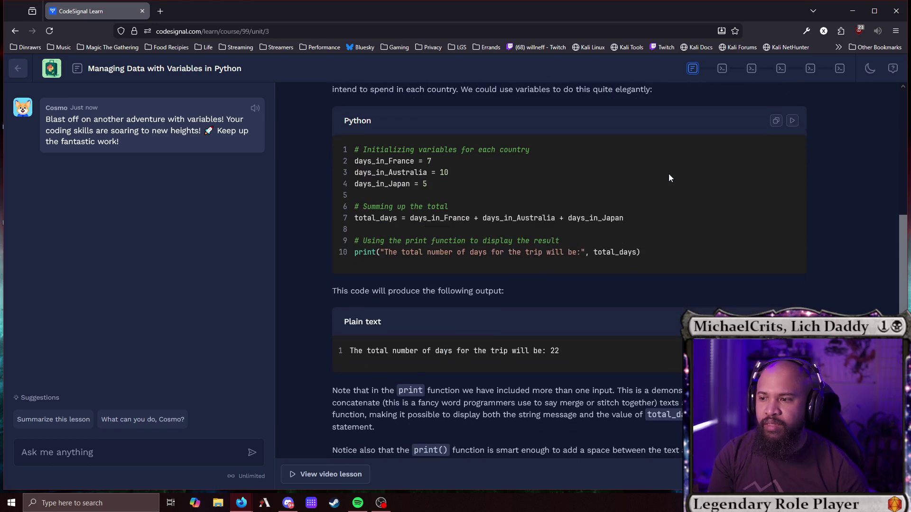
{"action": "left_click_drag", "start_coordinate": [428, 177], "coordinate": [354, 143]}
{"action": "left_click_drag", "start_coordinate": [580, 216], "coordinate": [359, 200]}
{"action": "left_click", "coordinate": [584, 243]}
{"action": "left_click_drag", "start_coordinate": [677, 249], "coordinate": [406, 234]}
{"action": "left_click", "coordinate": [671, 223]}
{"action": "mouse_move", "coordinate": [589, 246]}
{"action": "left_mouse_down"}
{"action": "mouse_move", "coordinate": [575, 246]}
{"action": "mouse_move", "coordinate": [598, 246]}
{"action": "left_mouse_up"}
{"action": "left_click", "coordinate": [670, 244]}
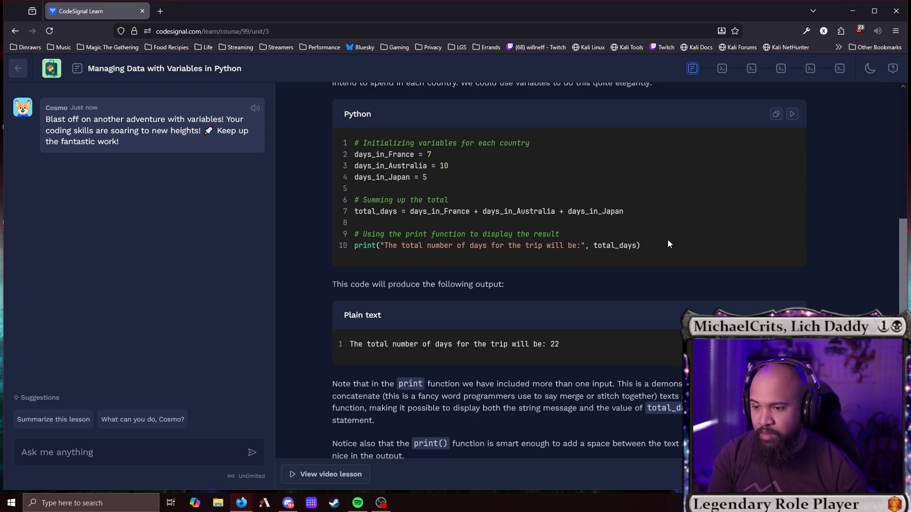
Read the explanation of printing a message together with a value, then open practice 1.
{"action": "scroll", "coordinate": [670, 242], "scroll_direction": "down", "scroll_amount": 1}
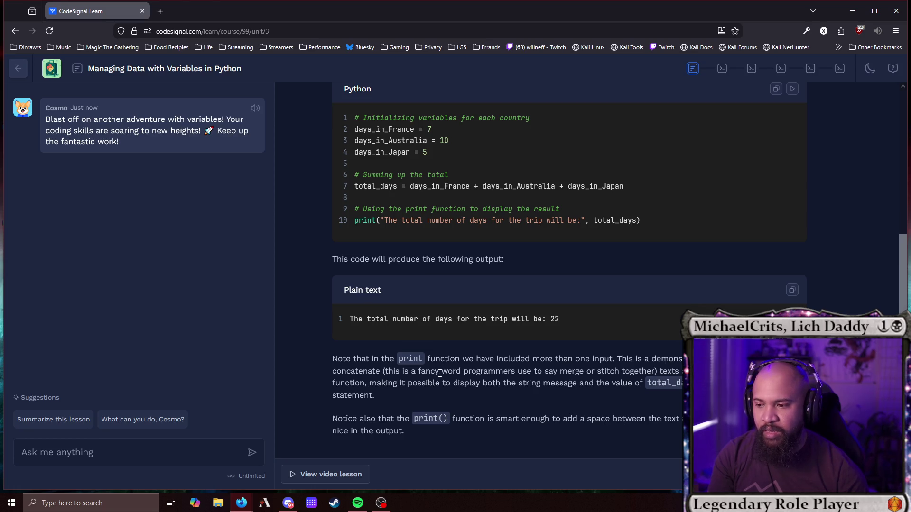
{"action": "mouse_move", "coordinate": [386, 371]}
{"action": "left_mouse_down"}
{"action": "mouse_move", "coordinate": [657, 370]}
{"action": "mouse_move", "coordinate": [451, 363]}
{"action": "left_mouse_up"}
{"action": "left_click", "coordinate": [670, 372]}
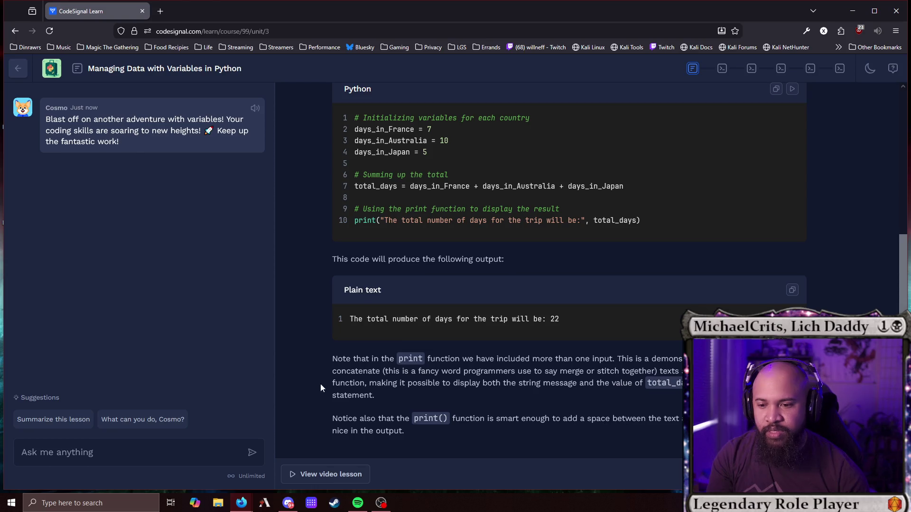
{"action": "left_click_drag", "start_coordinate": [442, 384], "coordinate": [686, 384]}
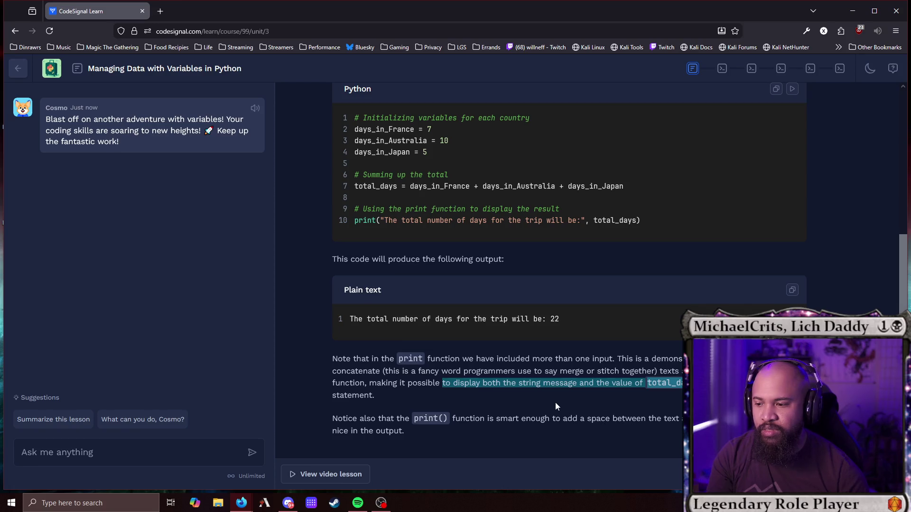
{"action": "left_click_drag", "start_coordinate": [555, 402], "coordinate": [546, 417]}
{"action": "left_click", "coordinate": [546, 417]}
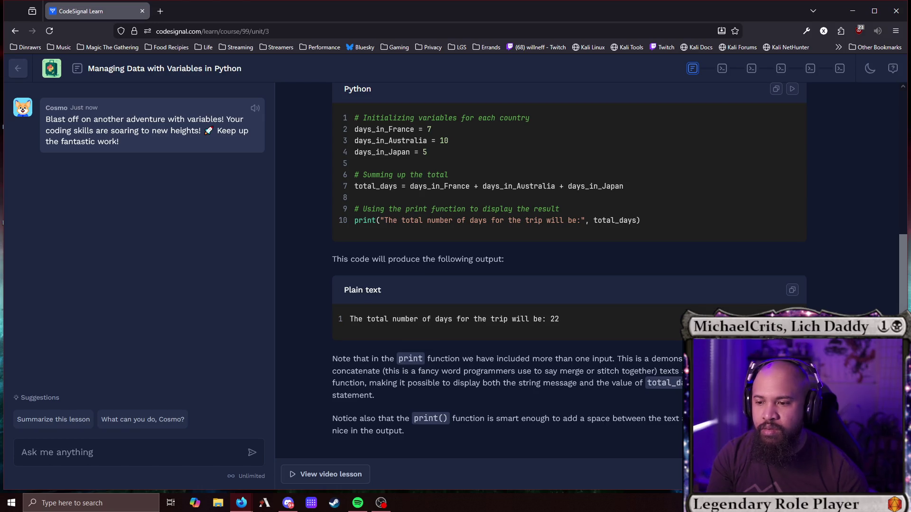
{"action": "scroll", "coordinate": [656, 393], "scroll_direction": "down", "scroll_amount": 10}
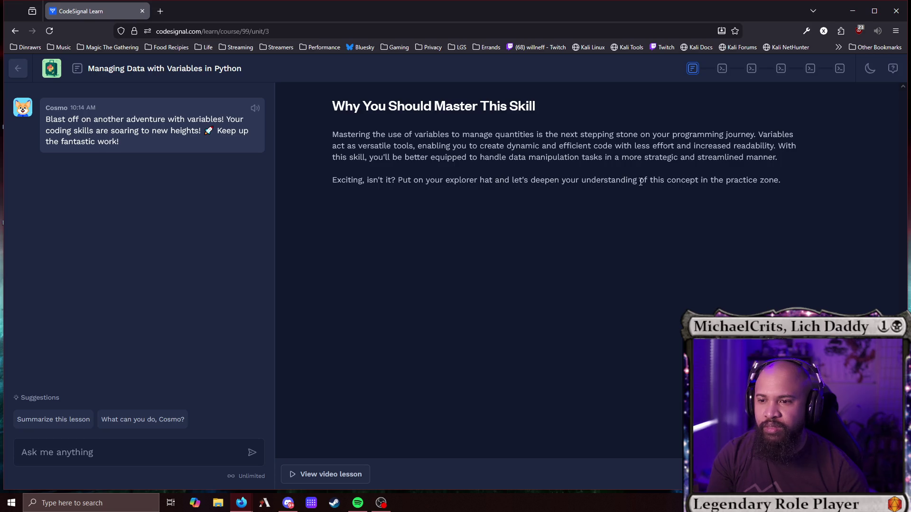
{"action": "left_click", "coordinate": [868, 475]}
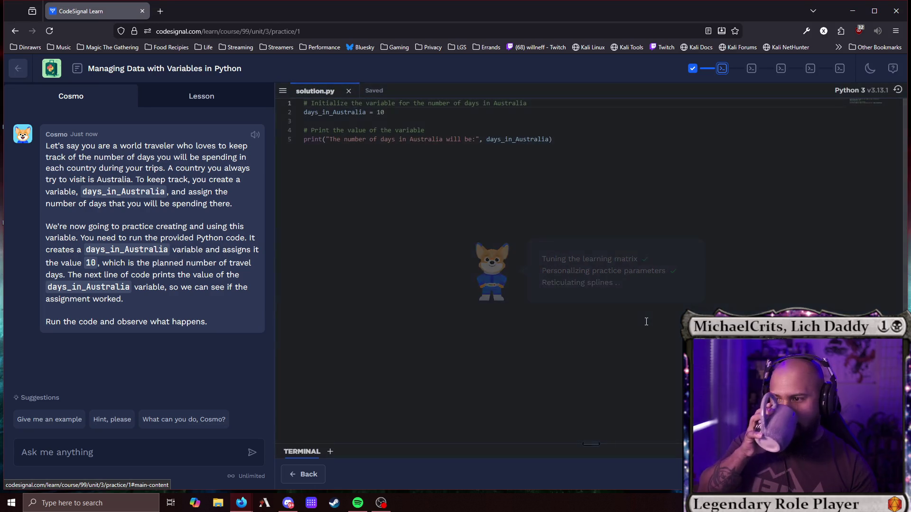
Run the days_in_Australia script to print 10, then advance to the Japan practice.
{"action": "left_click", "coordinate": [853, 474]}
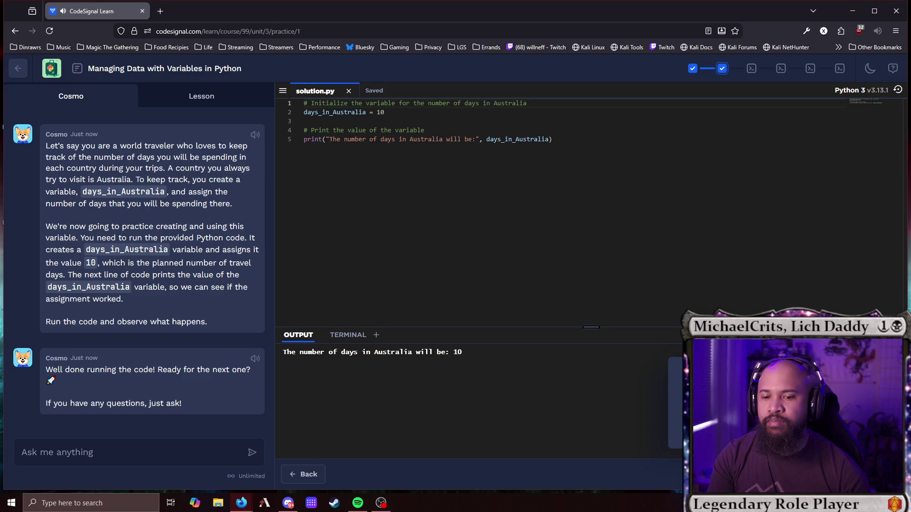
{"action": "left_click", "coordinate": [873, 475]}
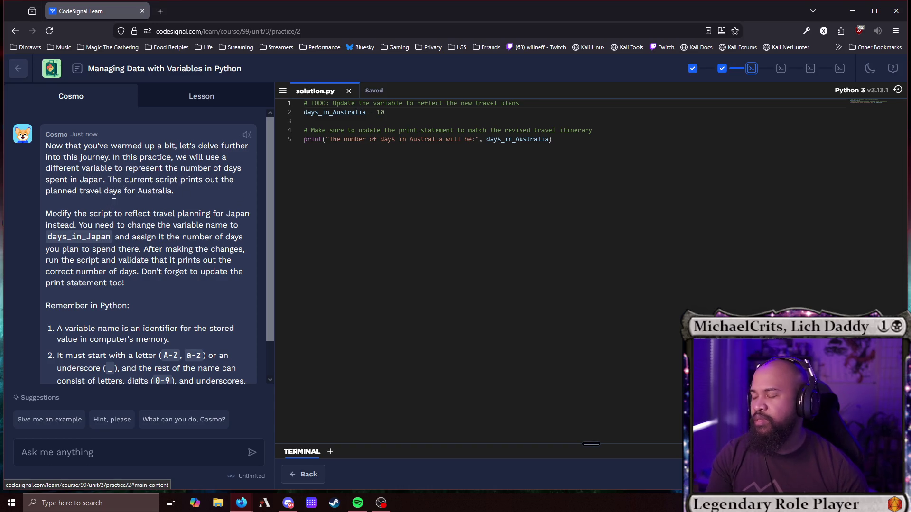
Rename the variable to days_in_Japan in the assignment and print statement, then run it.
{"action": "scroll", "coordinate": [121, 195], "scroll_direction": "down", "scroll_amount": 1}
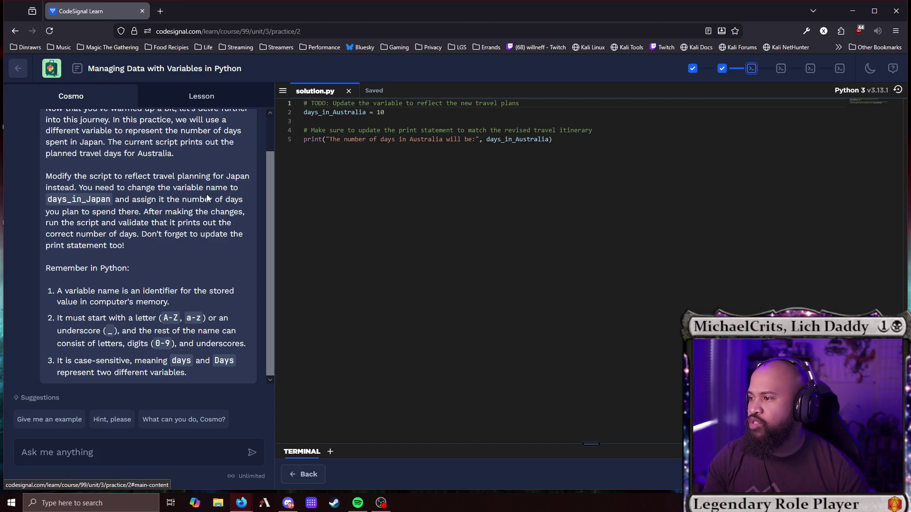
{"action": "double_click", "coordinate": [95, 197]}
{"action": "key", "text": "ctrl+c"}
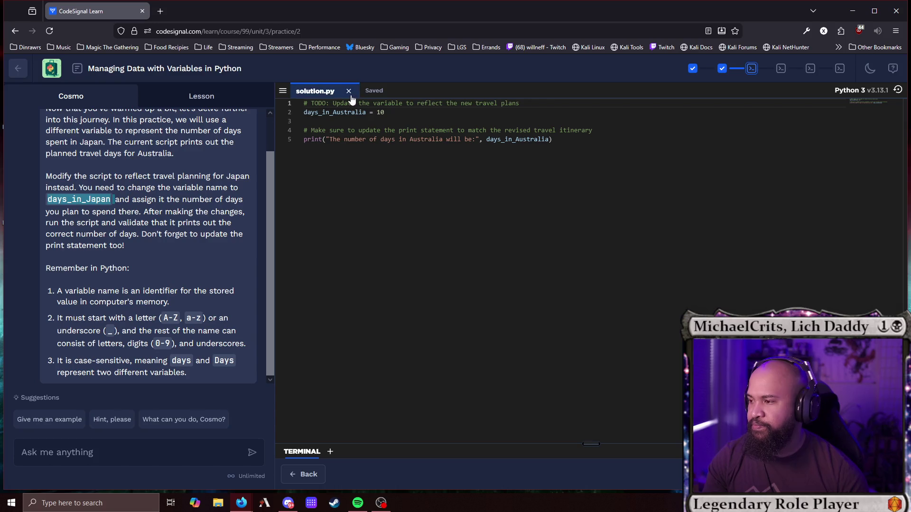
{"action": "double_click", "coordinate": [331, 112]}
{"action": "key", "text": "ctrl+v"}
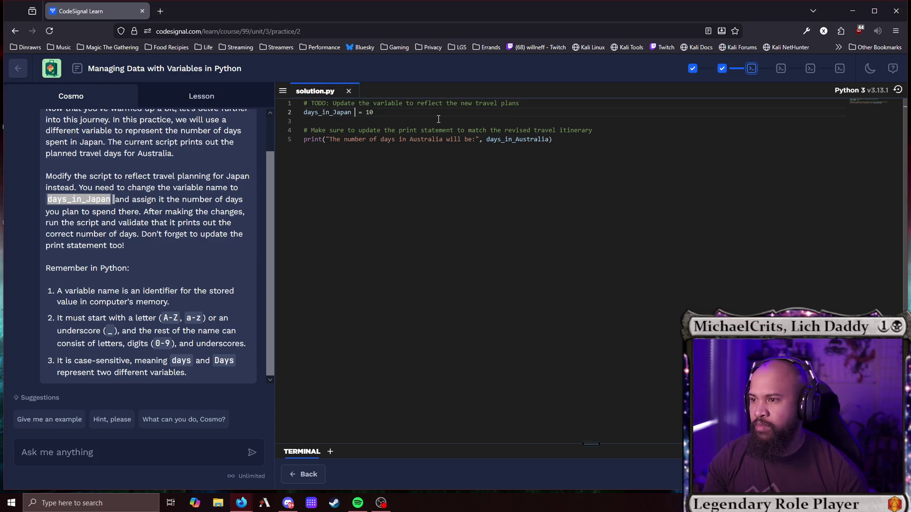
{"action": "key", "text": "BackSpace"}
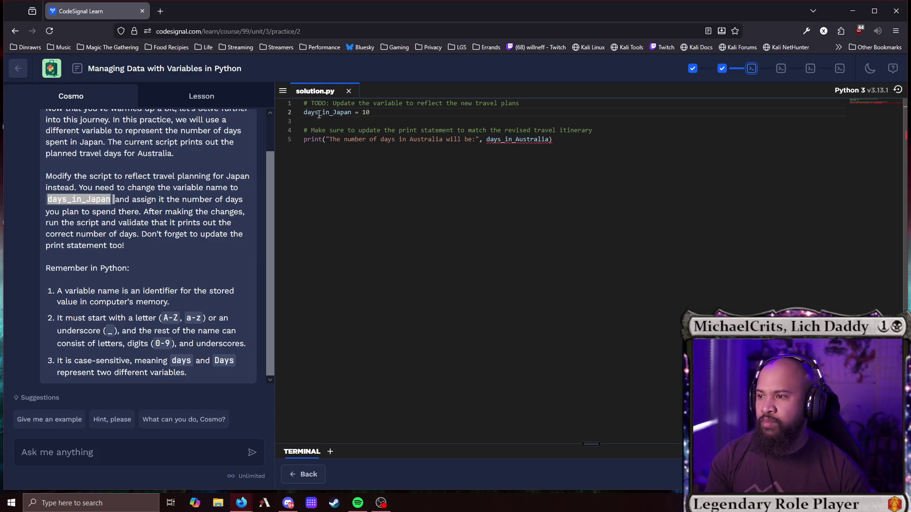
{"action": "double_click", "coordinate": [323, 113]}
{"action": "double_click", "coordinate": [517, 139]}
{"action": "key", "text": "ctrl+v"}
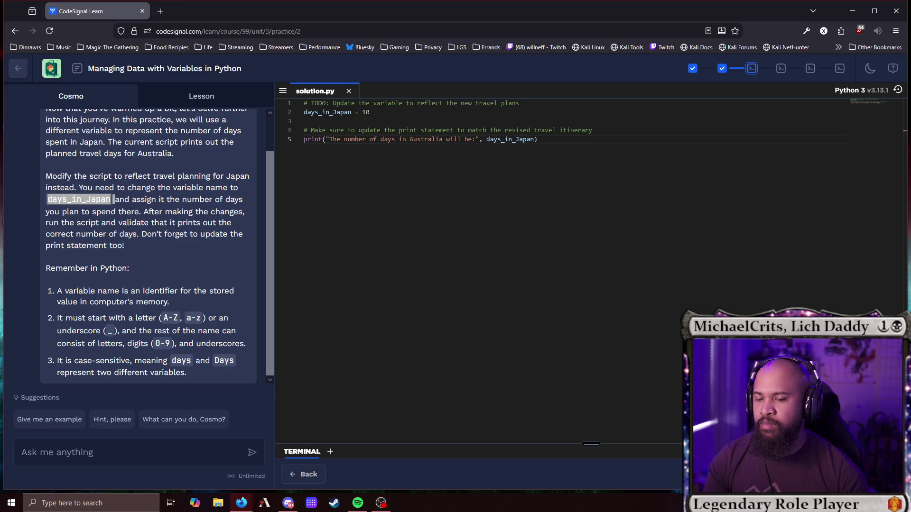
{"action": "left_click", "coordinate": [835, 475]}
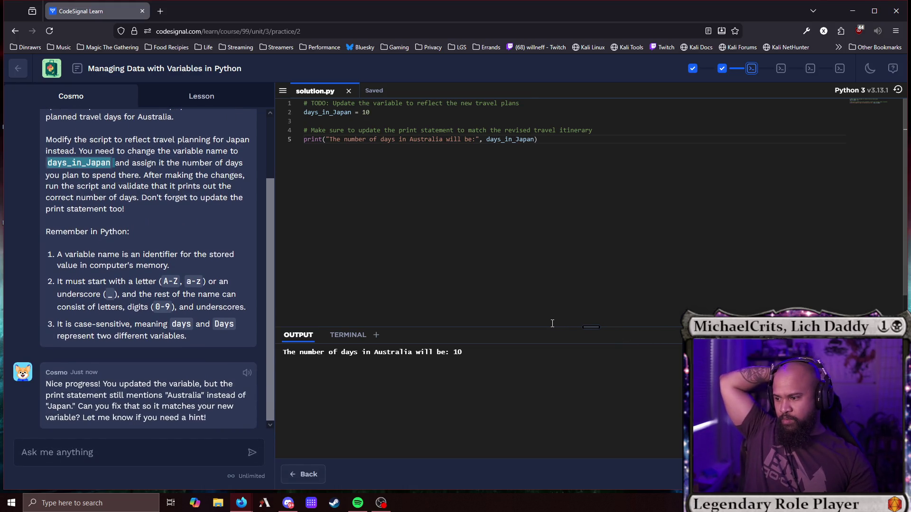
Change 'Australia' to 'Japan' in the message, rerun, and open the European trip practice.
{"action": "double_click", "coordinate": [426, 139]}
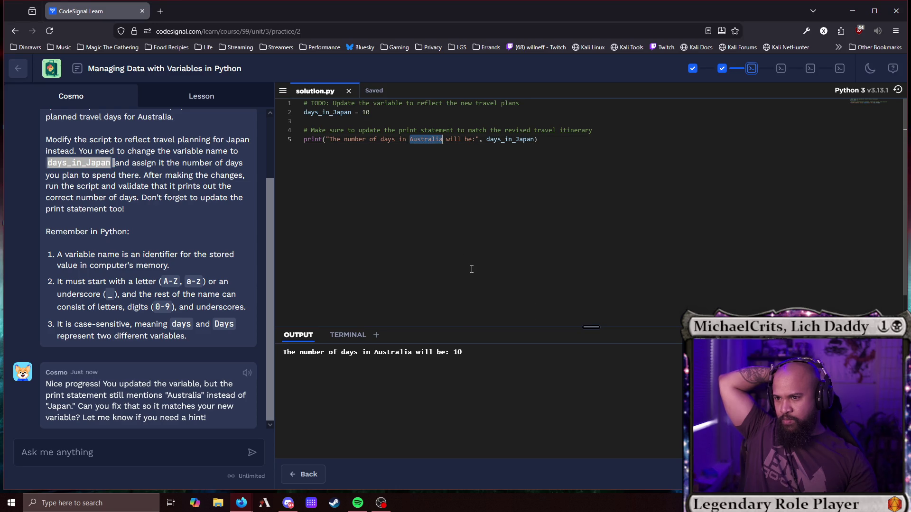
{"action": "type", "text": "Japan"}
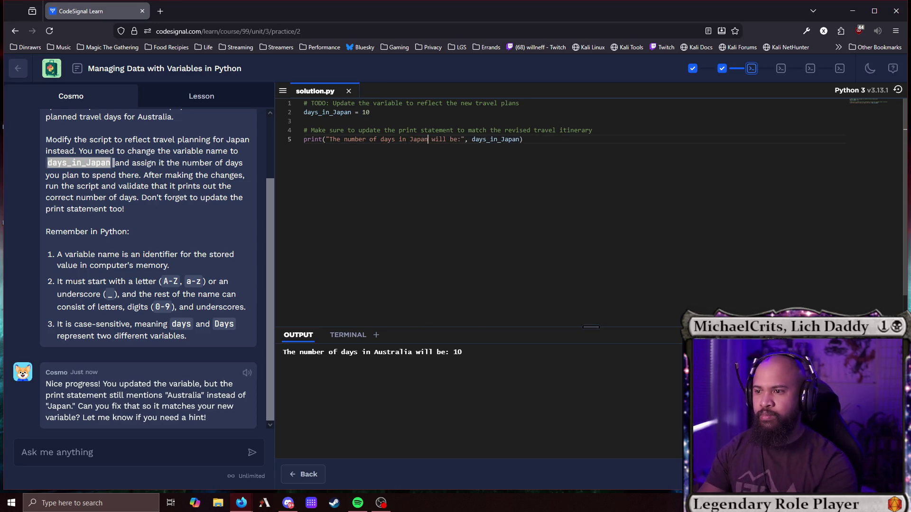
{"action": "key", "text": "ctrl+Return"}
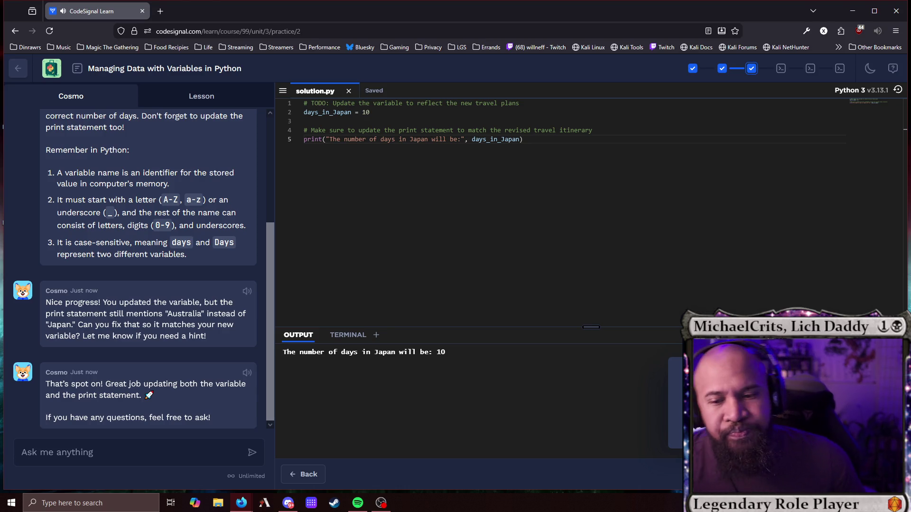
{"action": "left_click", "coordinate": [711, 475]}
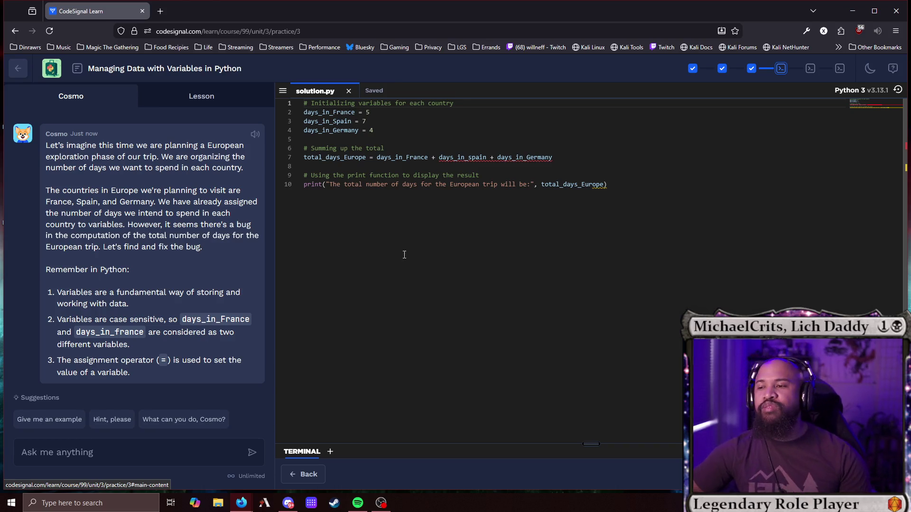
Replace the names in the line 7 sum with correctly spelled days_in_Spain and days_in_Germany.
{"action": "double_click", "coordinate": [347, 121]}
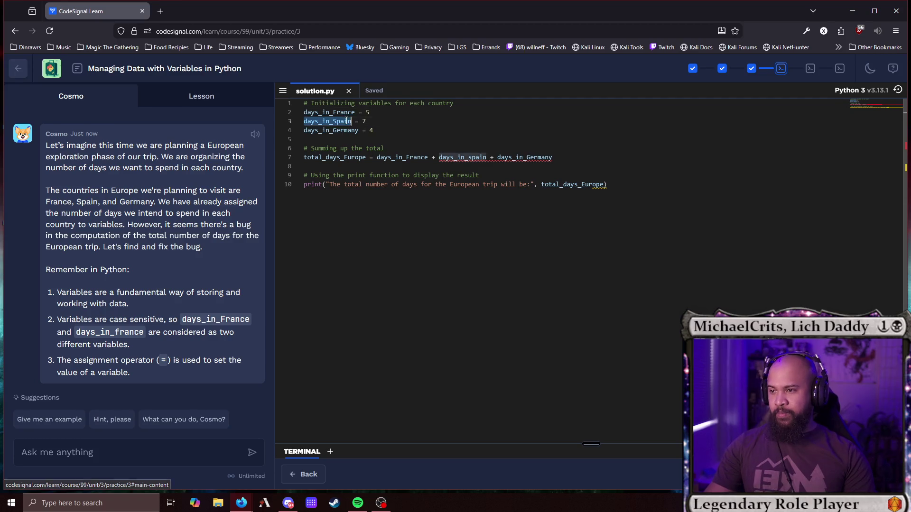
{"action": "double_click", "coordinate": [455, 158]}
{"action": "key", "text": "ctrl+v"}
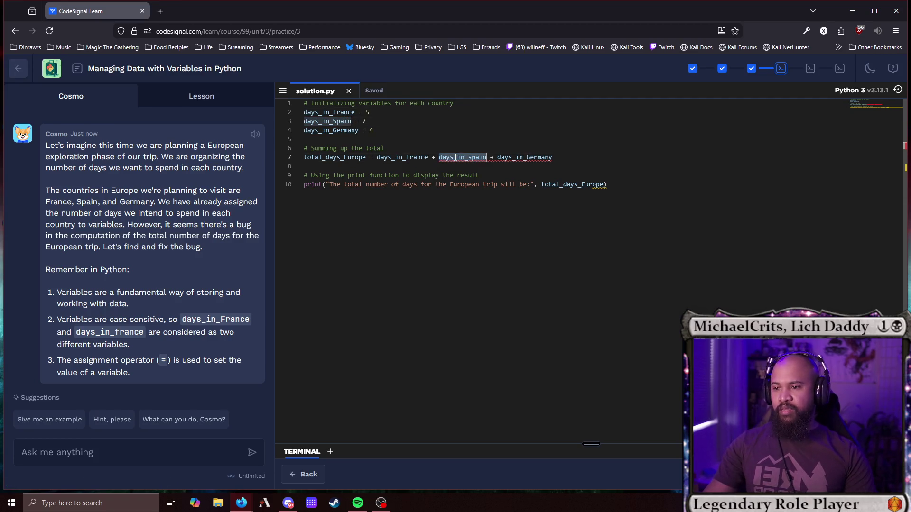
{"action": "double_click", "coordinate": [338, 130]}
{"action": "key", "text": "ctrl+c"}
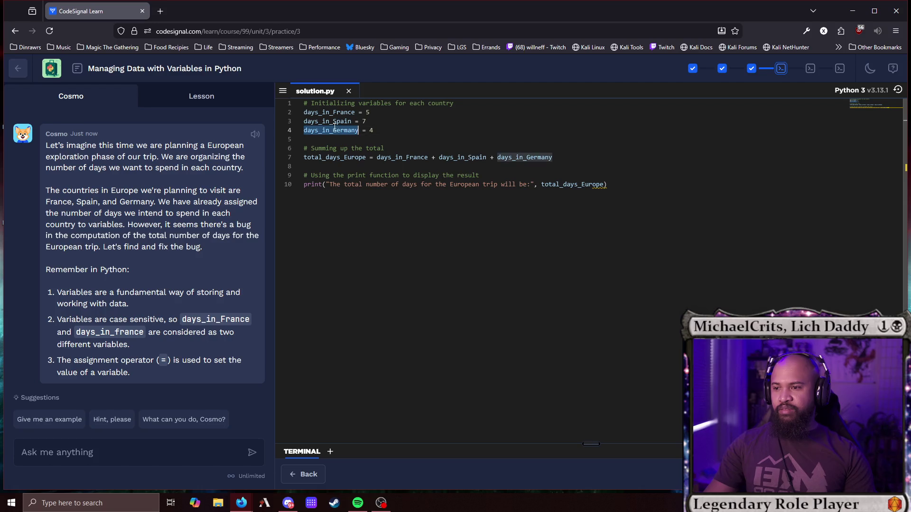
{"action": "double_click", "coordinate": [519, 157]}
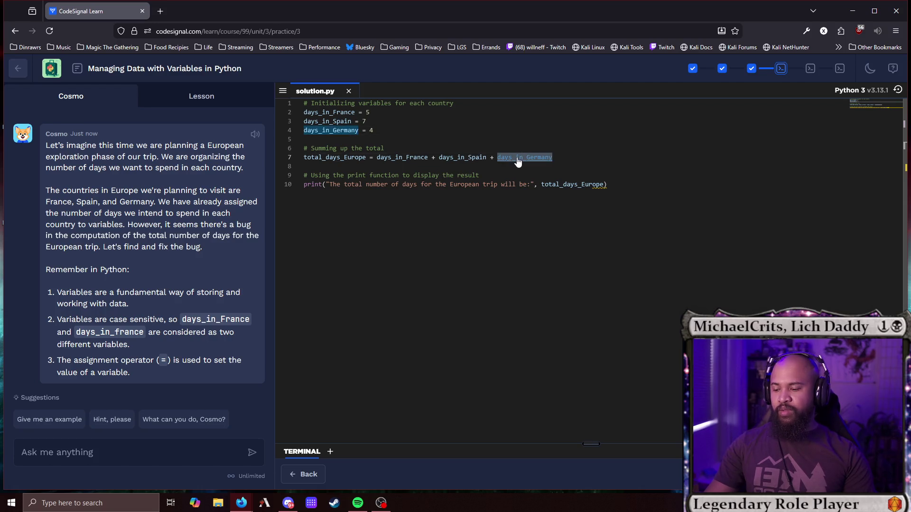
{"action": "key", "text": "ctrl+v"}
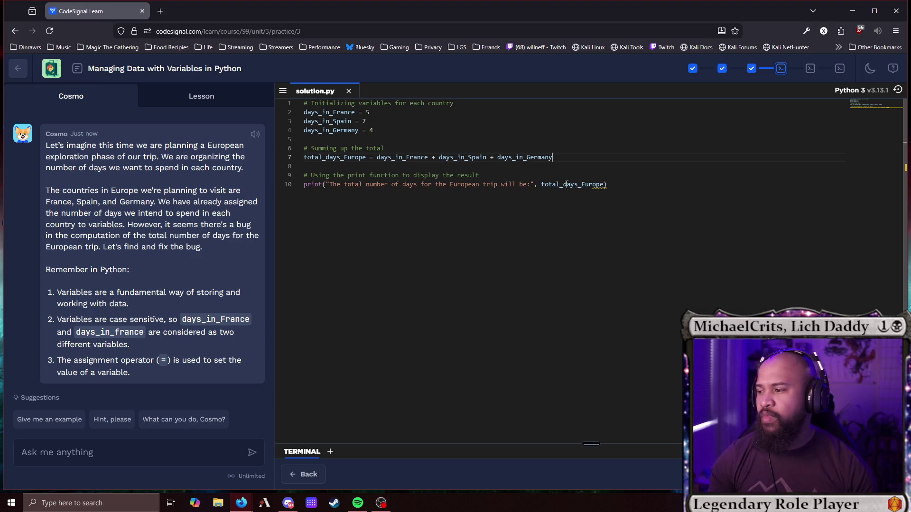
{"action": "left_click", "coordinate": [616, 185]}
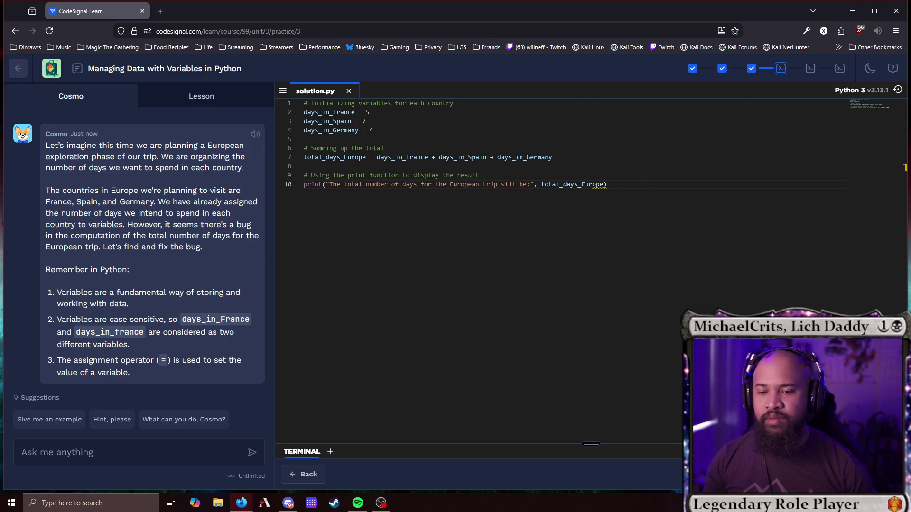
Run the corrected script to print the 16-day European total.
{"action": "key", "text": "ctrl+Return"}
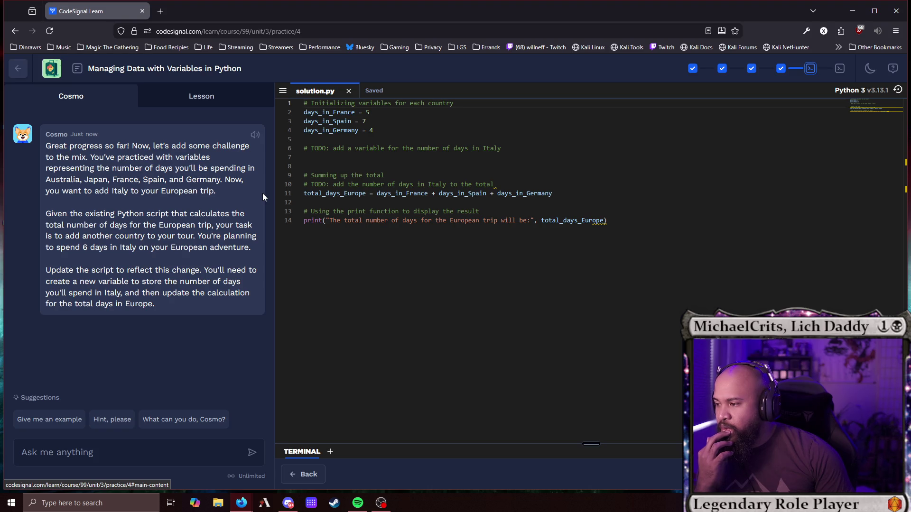
Add a new line days_in_Italy = 6 on line 7.
{"action": "double_click", "coordinate": [339, 130]}
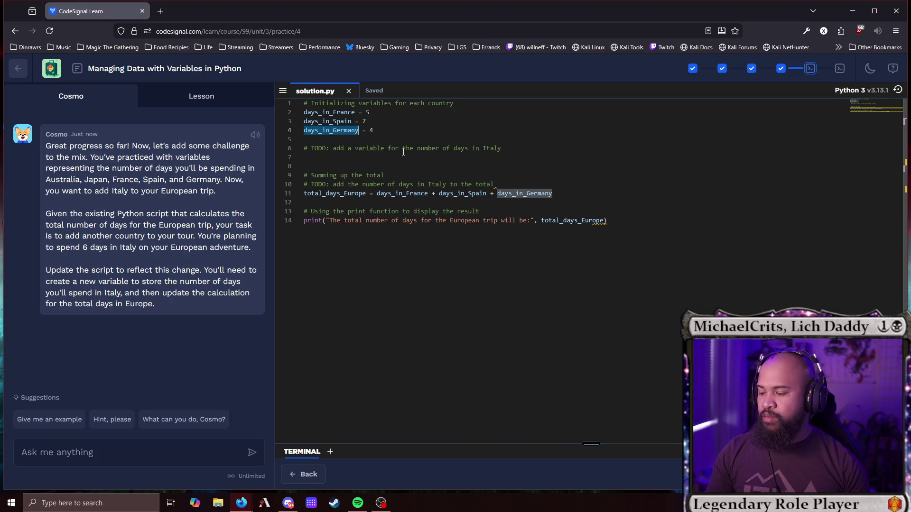
{"action": "left_click", "coordinate": [389, 159]}
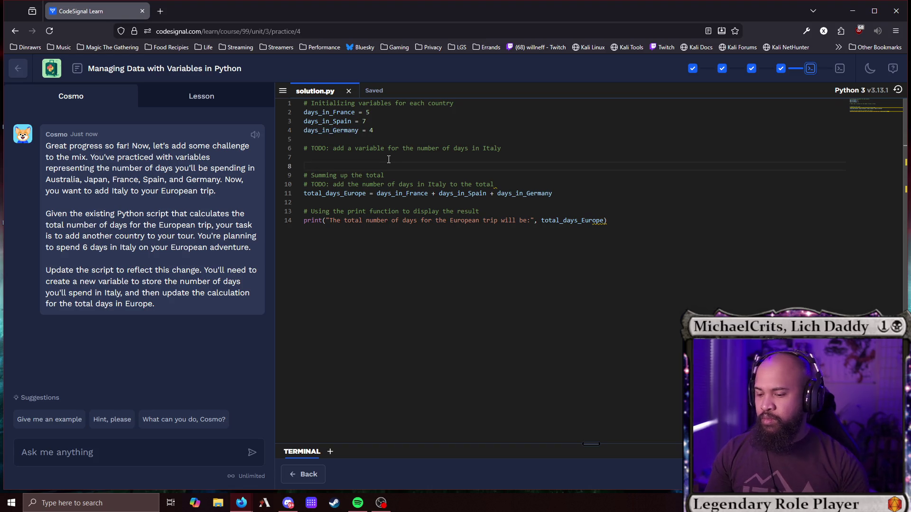
{"action": "key", "text": "ctrl+v"}
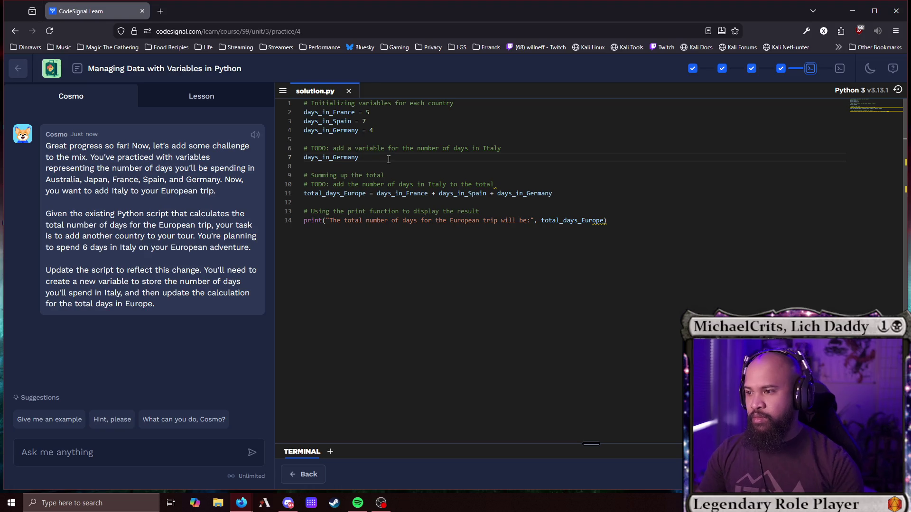
{"action": "double_click", "coordinate": [492, 149]}
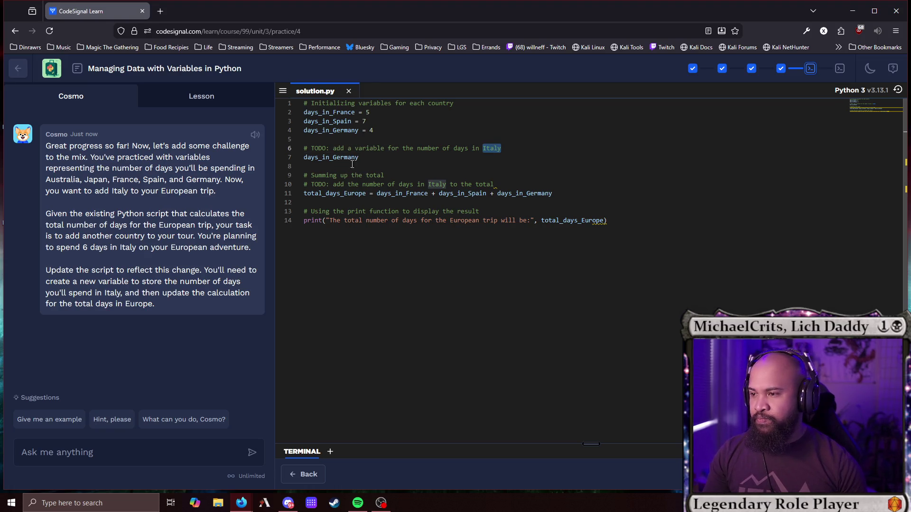
{"action": "left_click_drag", "start_coordinate": [333, 158], "coordinate": [370, 160]}
{"action": "type", "text": "Italy"}
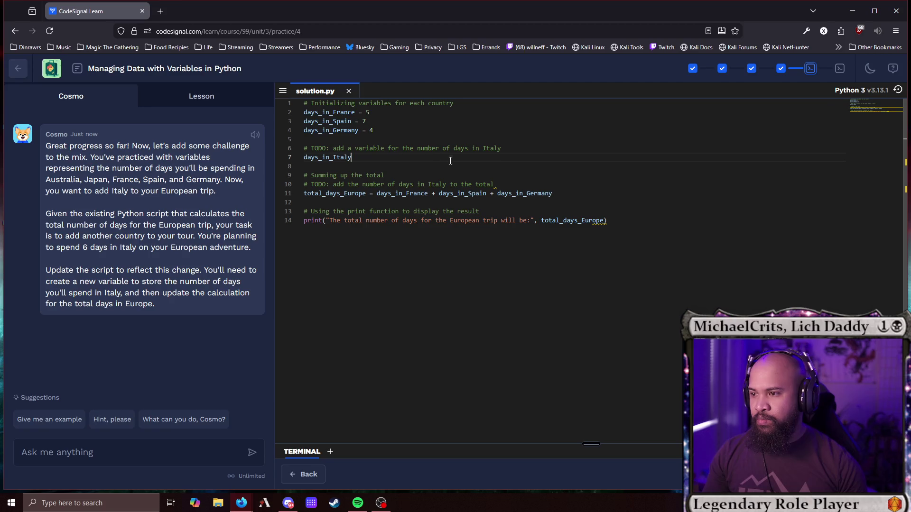
{"action": "double_click", "coordinate": [332, 157]}
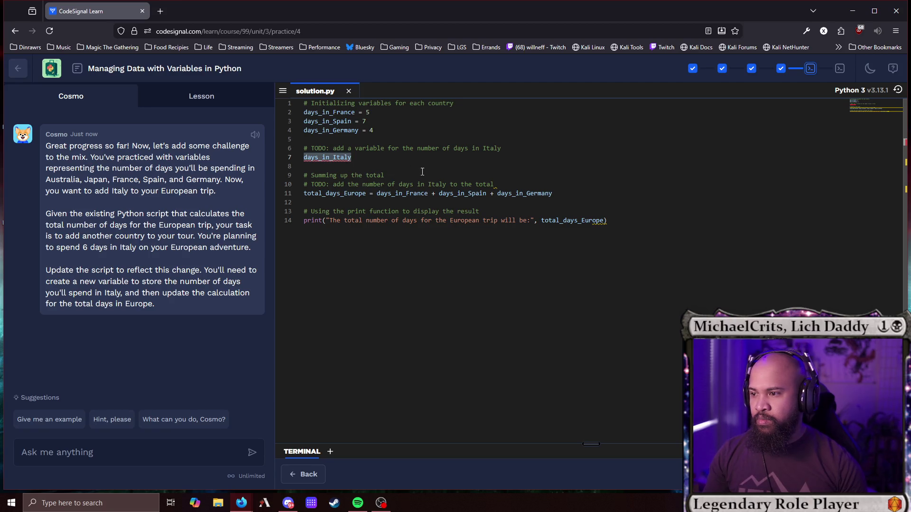
{"action": "key", "text": "End"}
{"action": "type", "text": "= "}
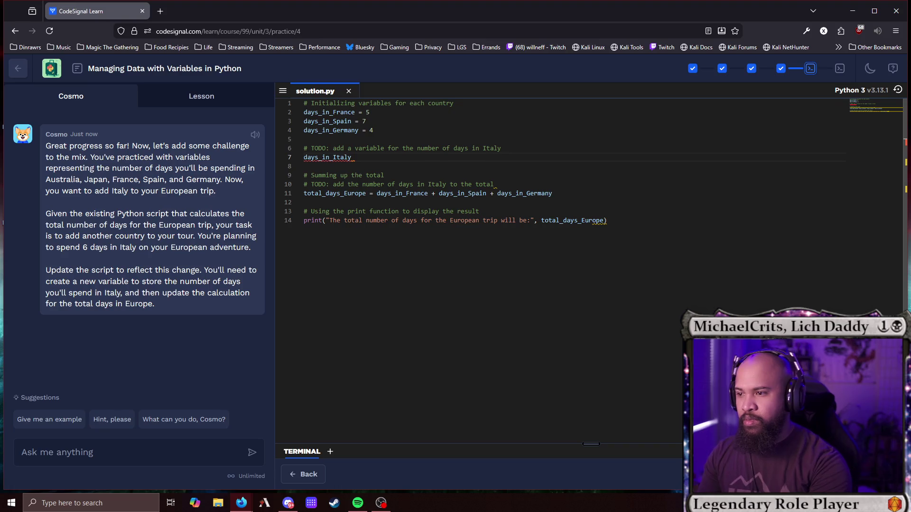
{"action": "type", "text": "6"}
Append + days_in_Italy to the total_days_Europe sum and run it to get 22.
{"action": "left_click_drag", "start_coordinate": [366, 157], "coordinate": [279, 158]}
{"action": "key", "text": "ctrl+c"}
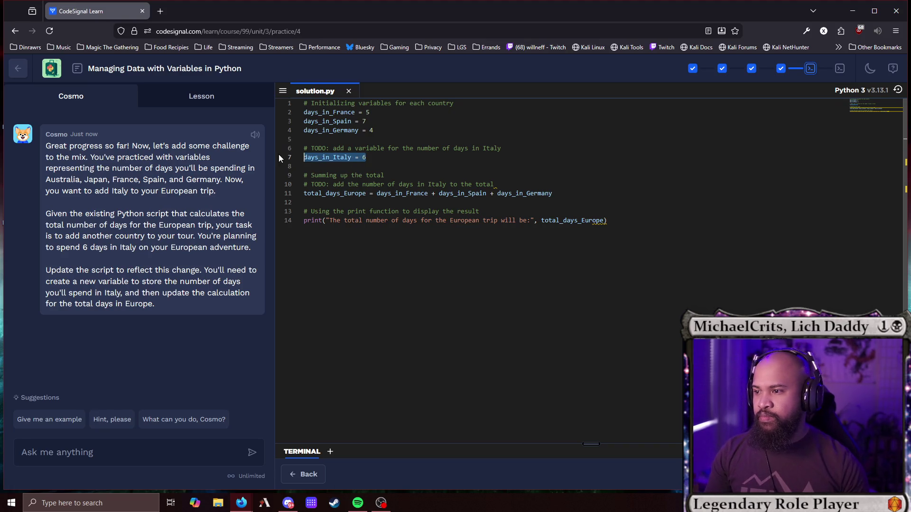
{"action": "left_click", "coordinate": [561, 192]}
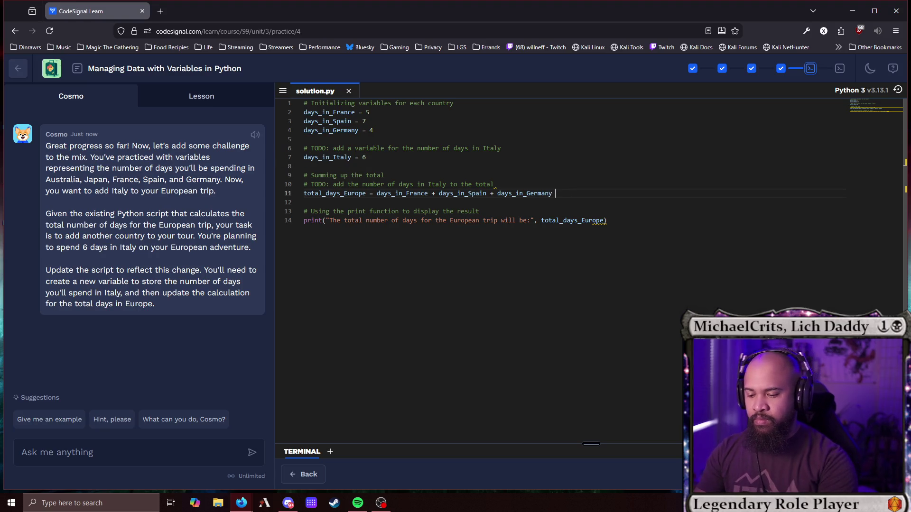
{"action": "type", "text": "+"}
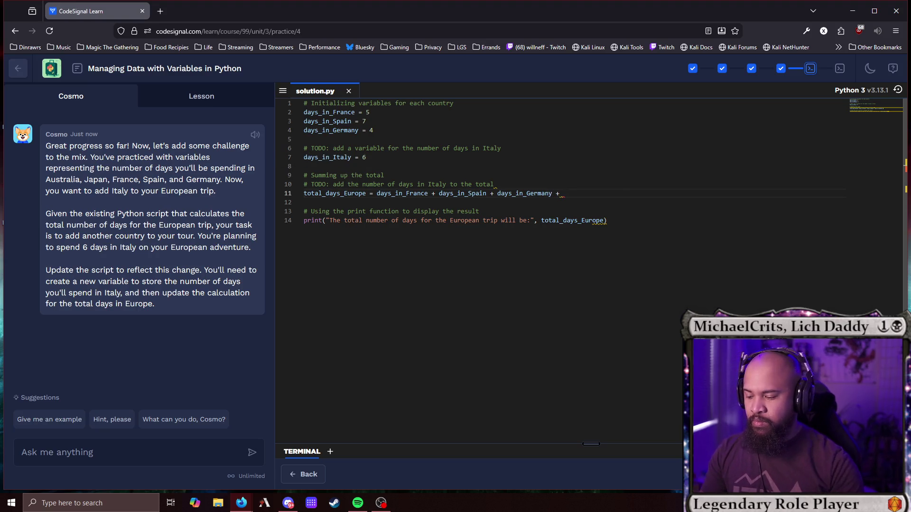
{"action": "key", "text": "ctrl+v"}
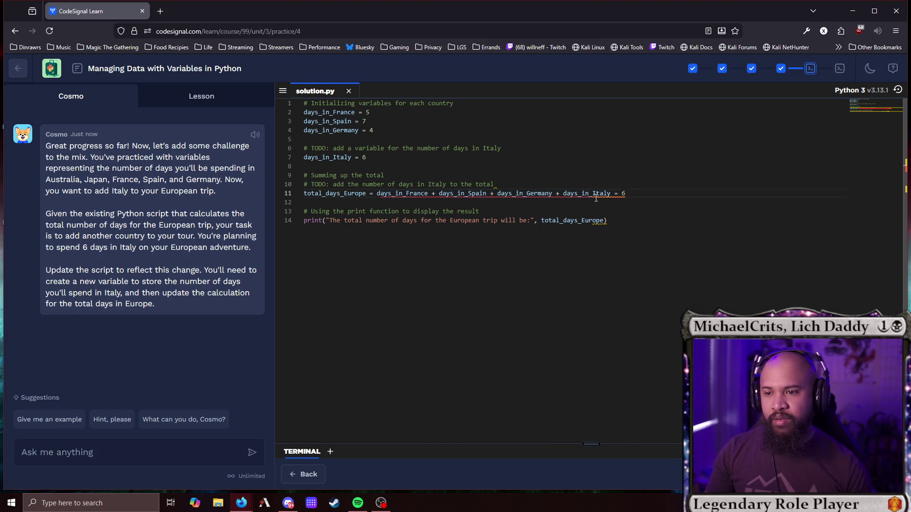
{"action": "key", "text": "BackSpace"}
{"action": "key", "text": "BackSpace"}
{"action": "key", "text": "BackSpace"}
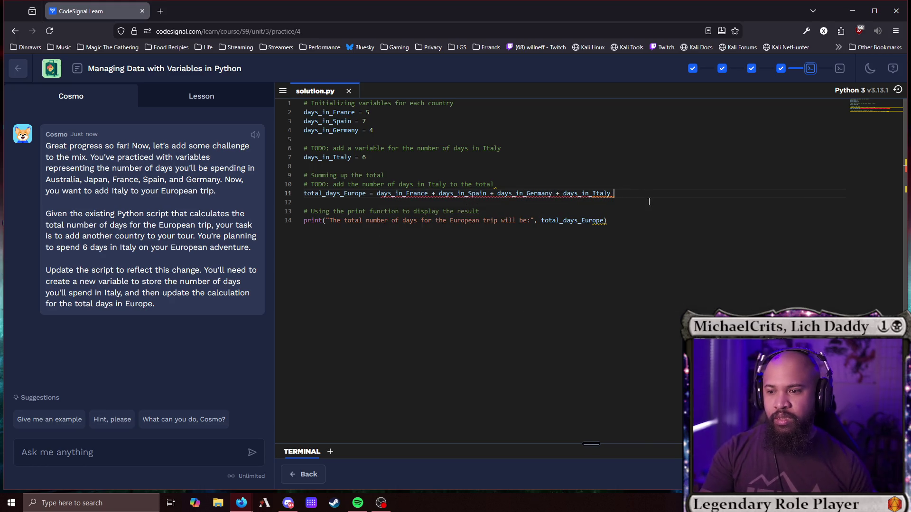
{"action": "left_click", "coordinate": [616, 220]}
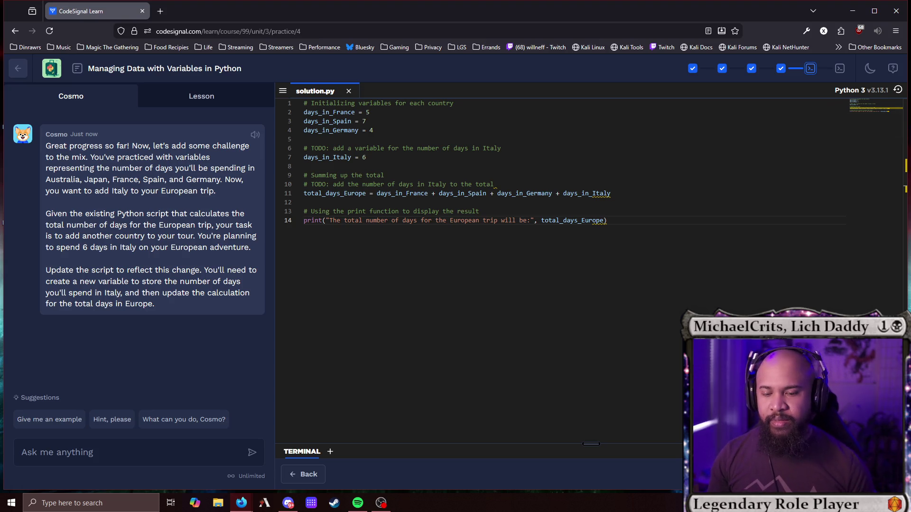
{"action": "key", "text": "ctrl+Return"}
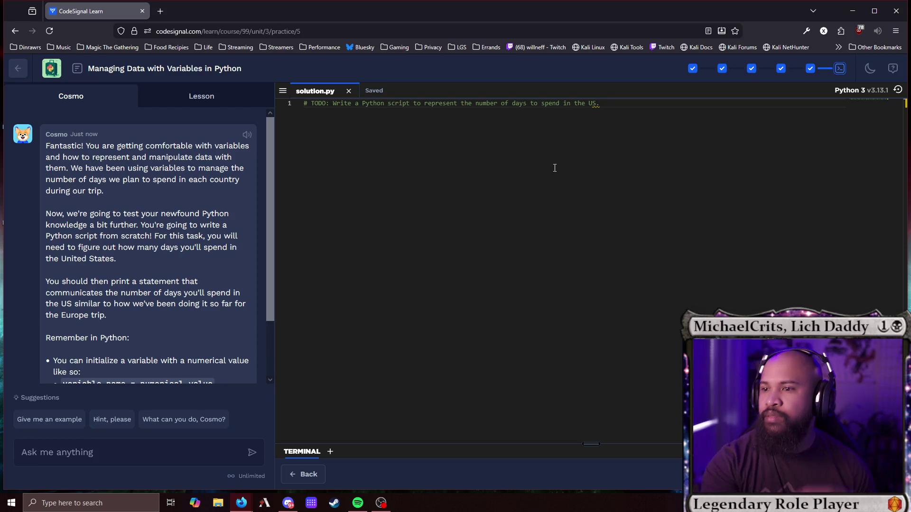
Add US_days = 7 below the TODO comment.
{"action": "left_click", "coordinate": [540, 163]}
{"action": "key", "text": "Return"}
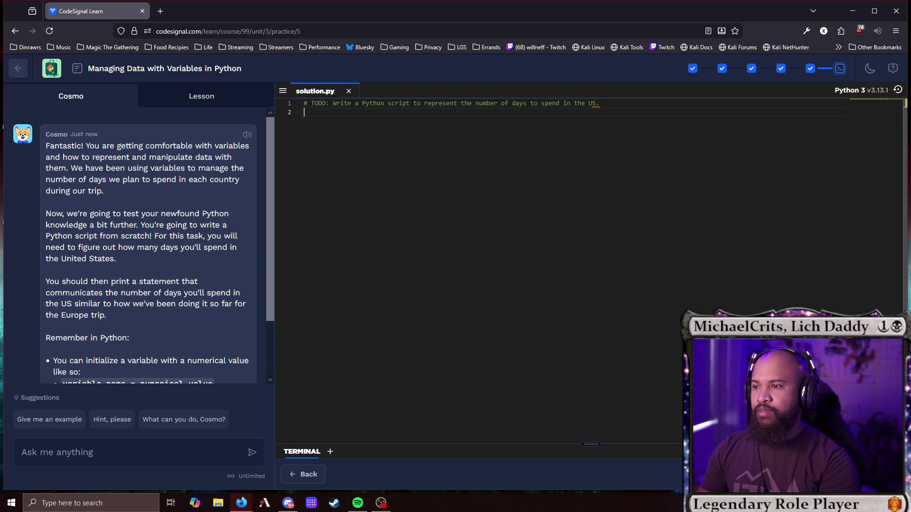
{"action": "scroll", "coordinate": [170, 236], "scroll_direction": "down", "scroll_amount": 3}
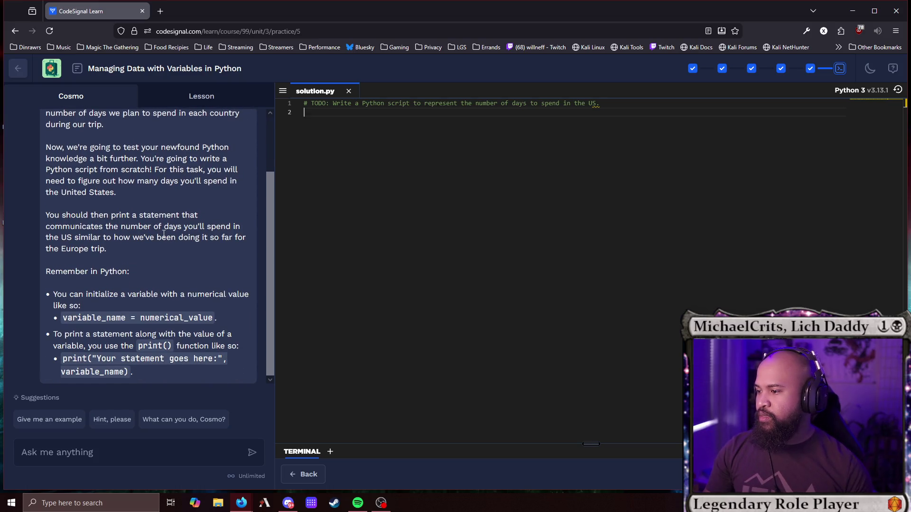
{"action": "scroll", "coordinate": [163, 234], "scroll_direction": "up", "scroll_amount": 3}
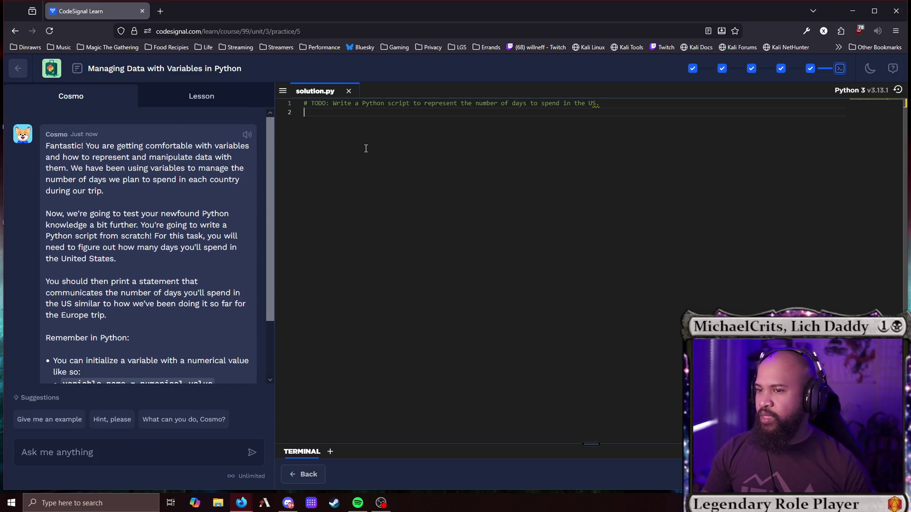
{"action": "type", "text": "day"}
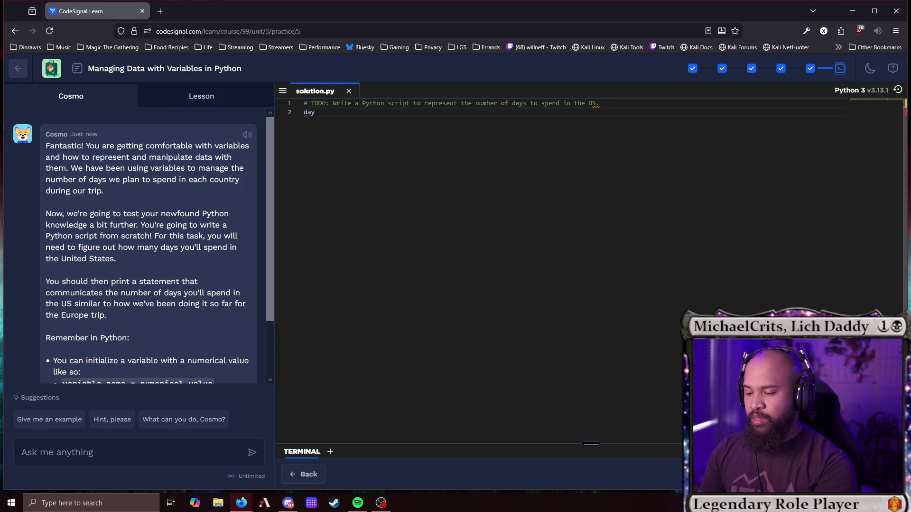
{"action": "key", "text": "BackSpace"}
{"action": "key", "text": "BackSpace"}
{"action": "type", "text": "US"}
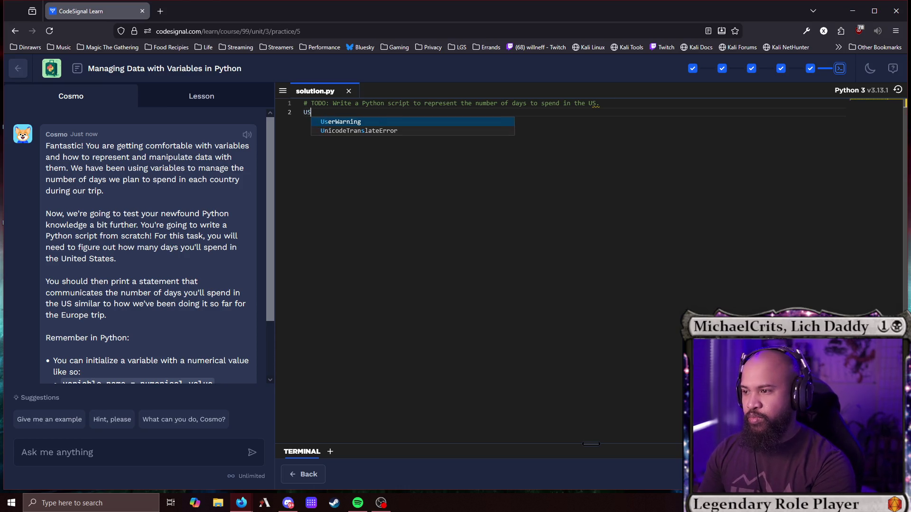
{"action": "type", "text": "_days"}
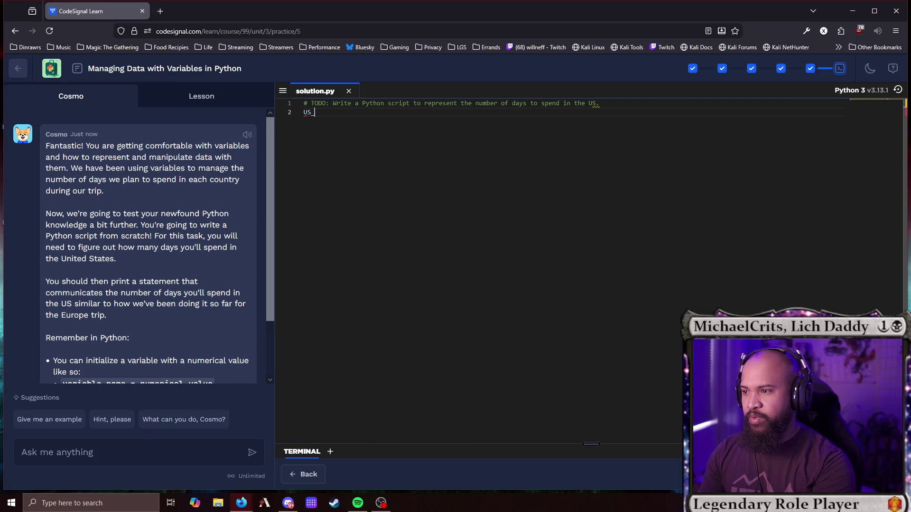
{"action": "key", "text": "Return"}
{"action": "key", "text": "Return"}
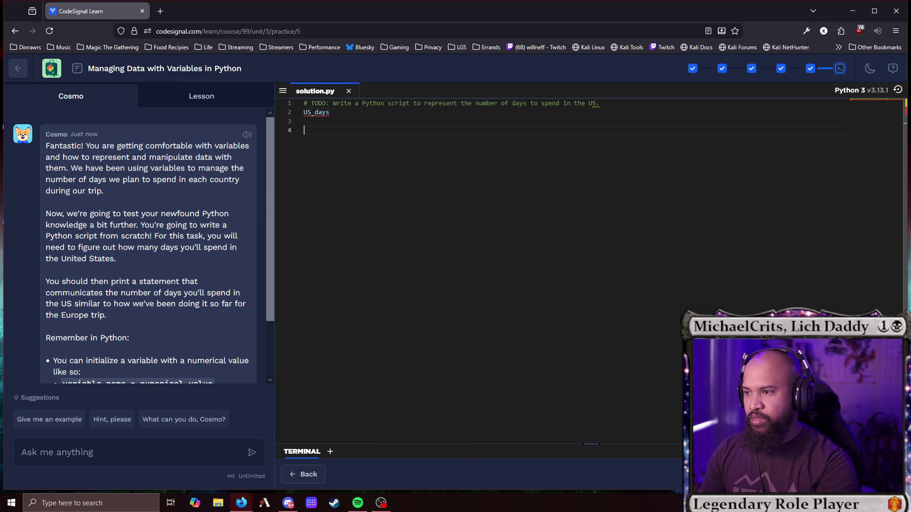
{"action": "key", "text": "Up"}
{"action": "key", "text": "Up"}
{"action": "key", "text": "Right"}
{"action": "key", "text": "Right"}
{"action": "key", "text": "Right"}
{"action": "key", "text": "Right"}
{"action": "key", "text": "Right"}
{"action": "key", "text": "Right"}
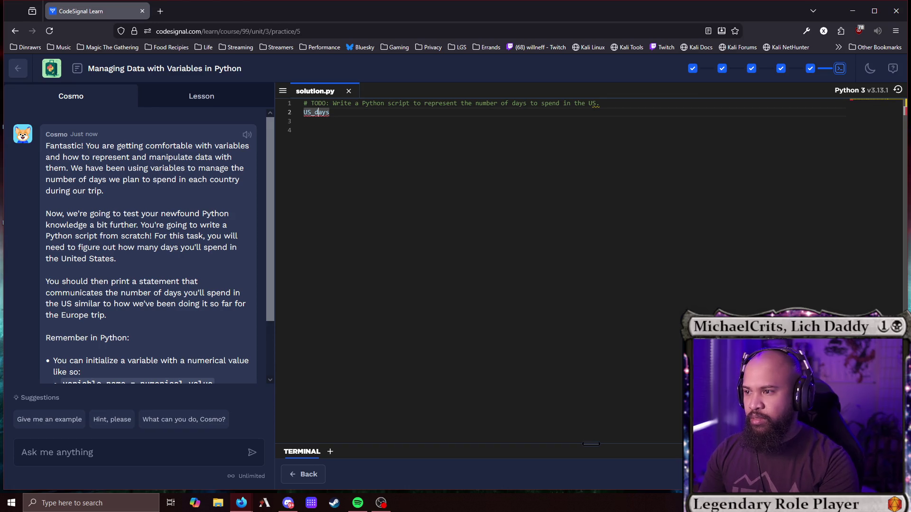
{"action": "type", "text": "= 7"}
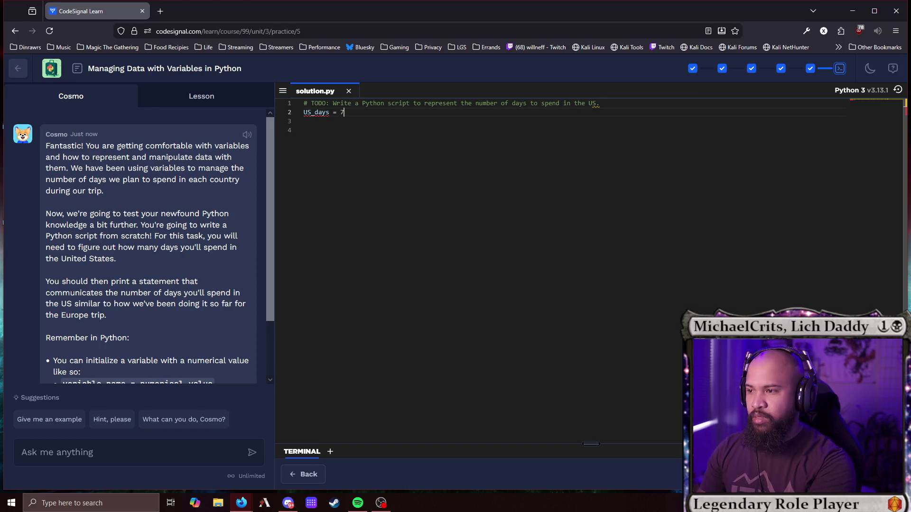
{"action": "key", "text": "Return"}
{"action": "key", "text": "Return"}
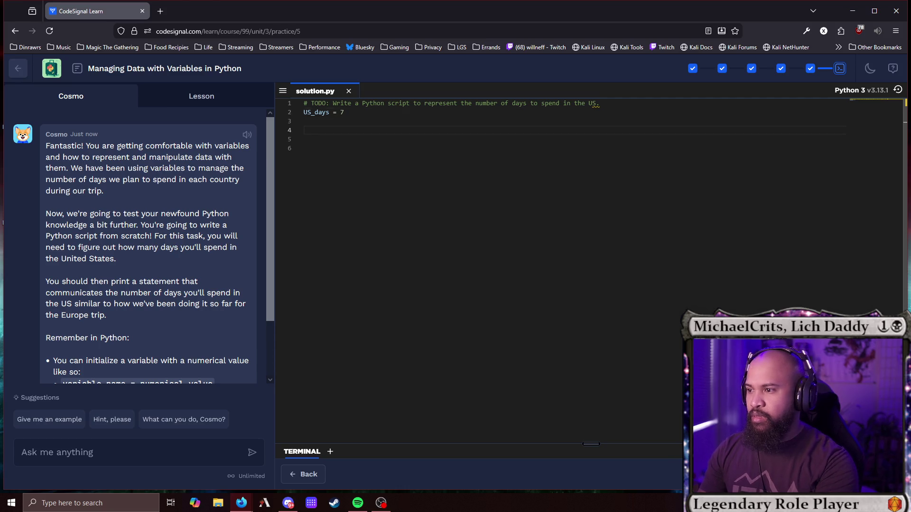
Write print("Days we are staying in the US:", US_days) and run the script.
{"action": "type", "text": "print"}
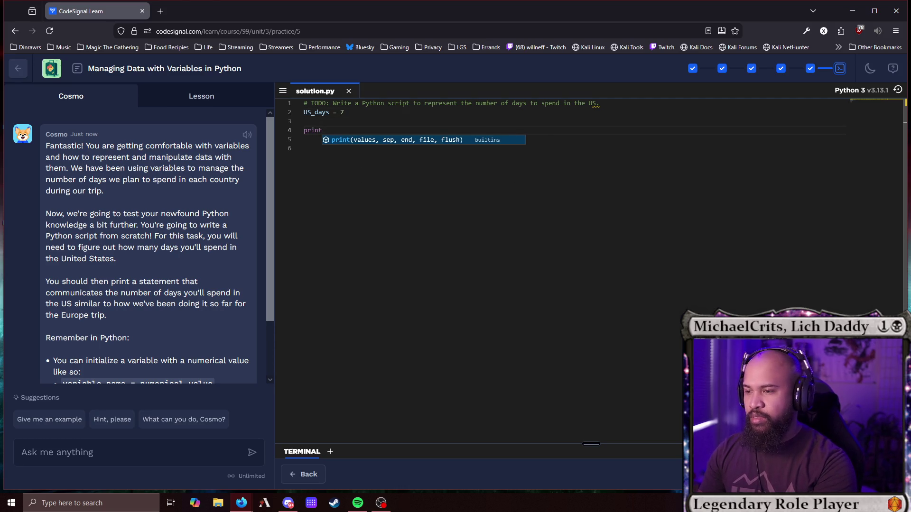
{"action": "type", "text": "("}
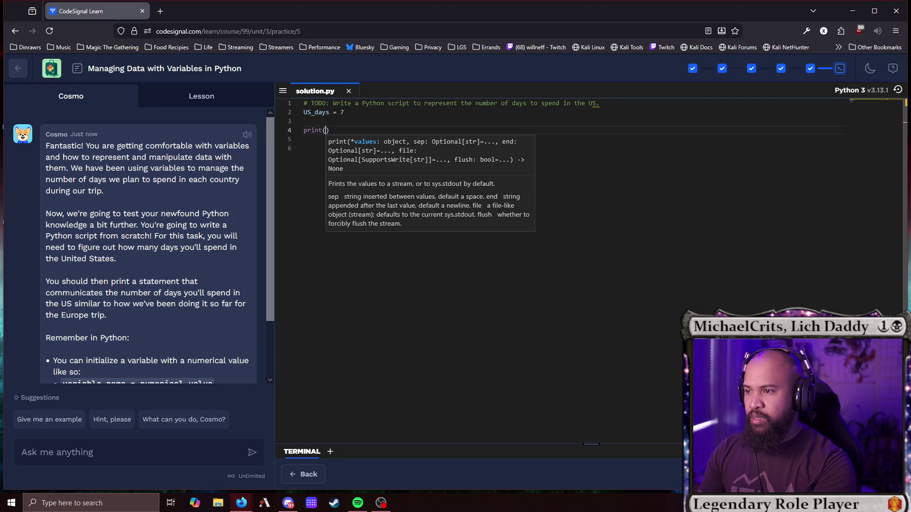
{"action": "type", "text": "We are"}
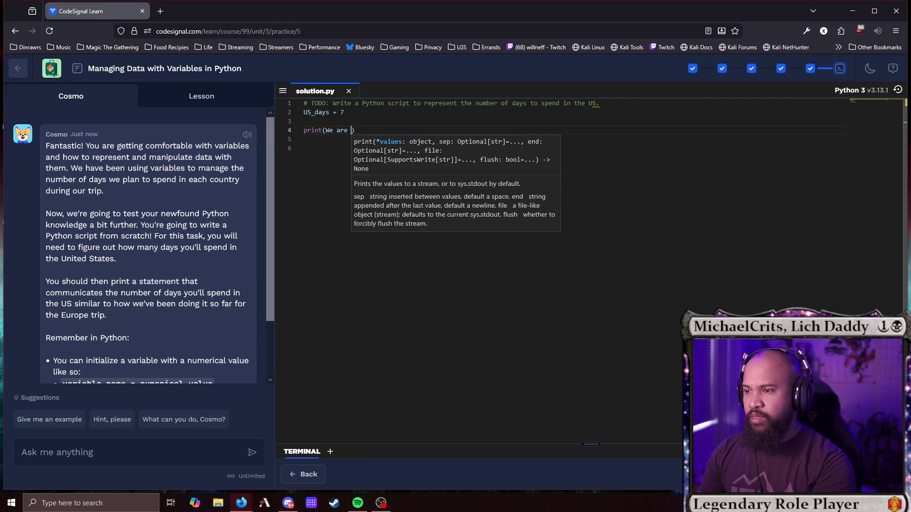
{"action": "key", "text": "BackSpace"}
{"action": "key", "text": "BackSpace"}
{"action": "key", "text": "BackSpace"}
{"action": "type", "text": "\""}
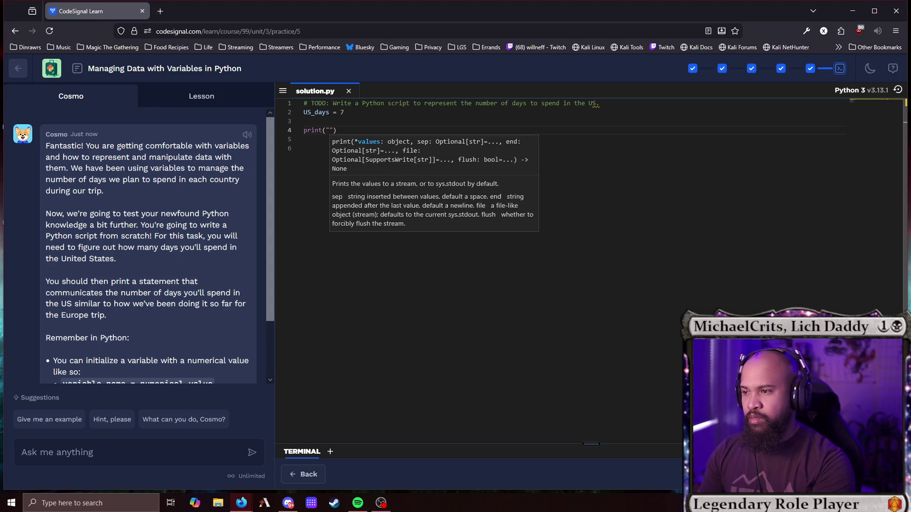
{"action": "type", "text": "We are staying "}
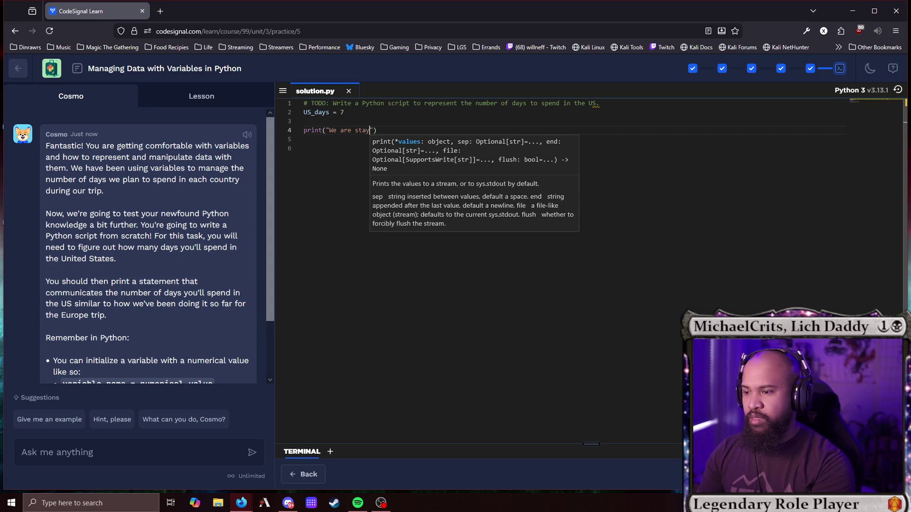
{"action": "type", "text": "t"}
{"action": "key", "text": "BackSpace"}
{"action": "type", "text": "in the US fo"}
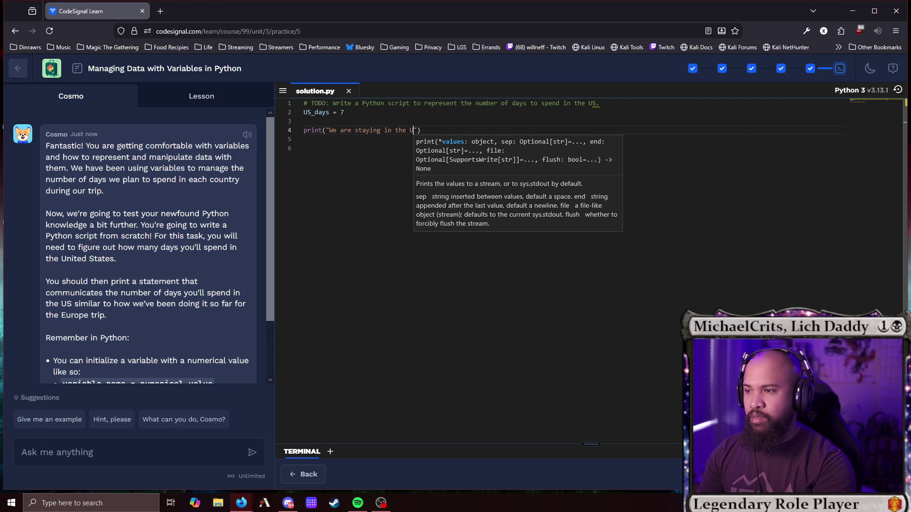
{"action": "type", "text": "r"}
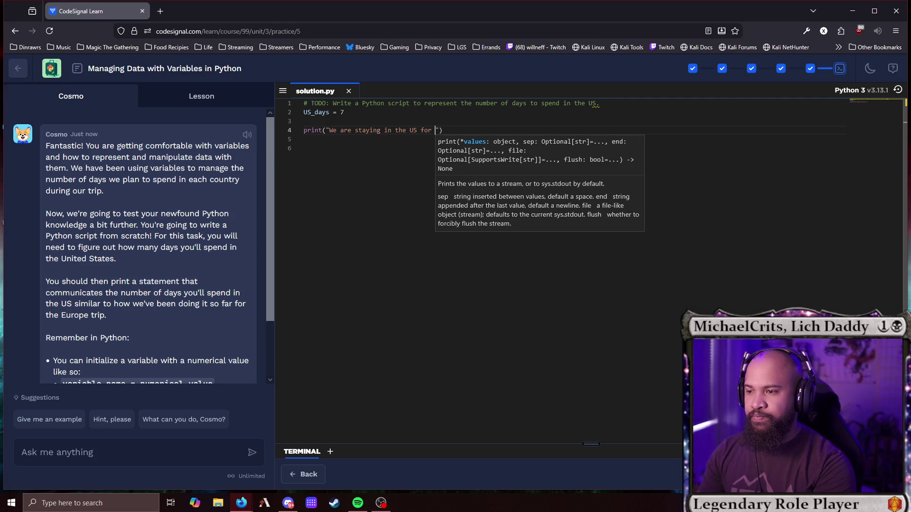
{"action": "key", "text": "BackSpace"}
{"action": "key", "text": "BackSpace"}
{"action": "key", "text": "BackSpace"}
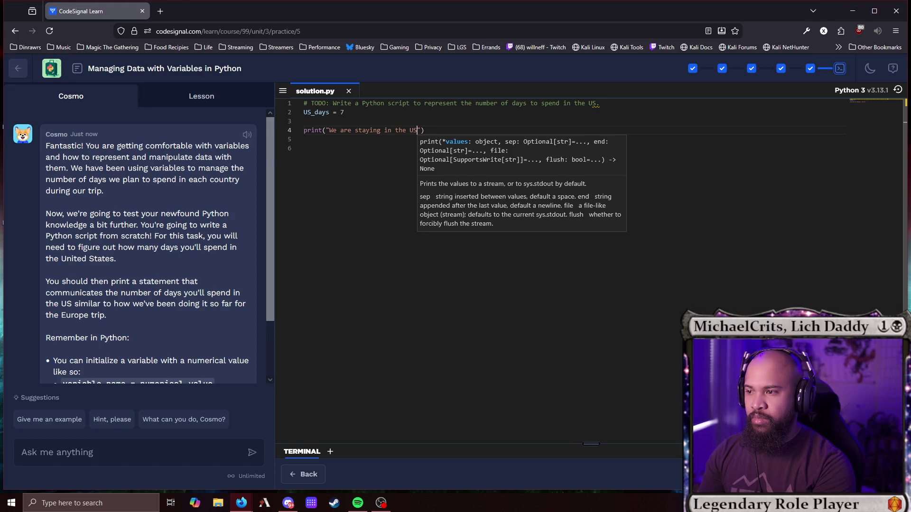
{"action": "key", "text": "BackSpace"}
{"action": "key", "text": "BackSpace"}
{"action": "key", "text": "BackSpace"}
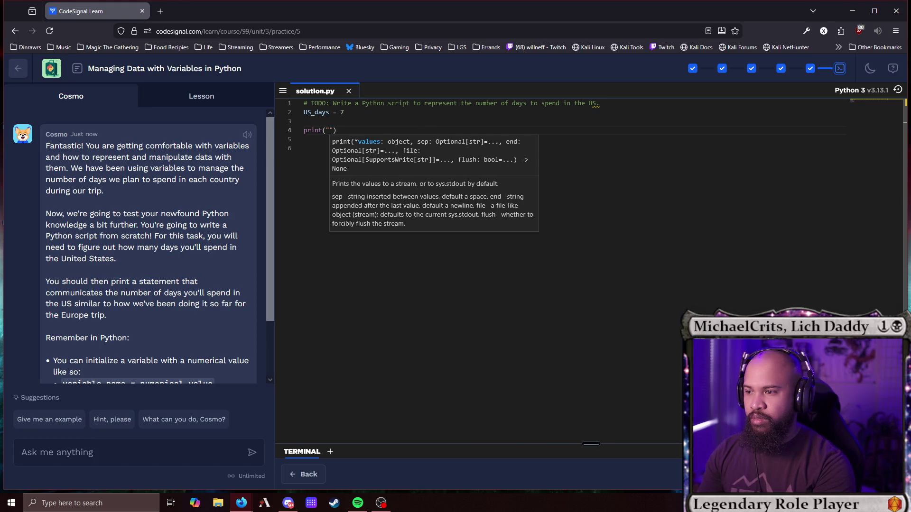
{"action": "type", "text": "Days we are staying in the US:"}
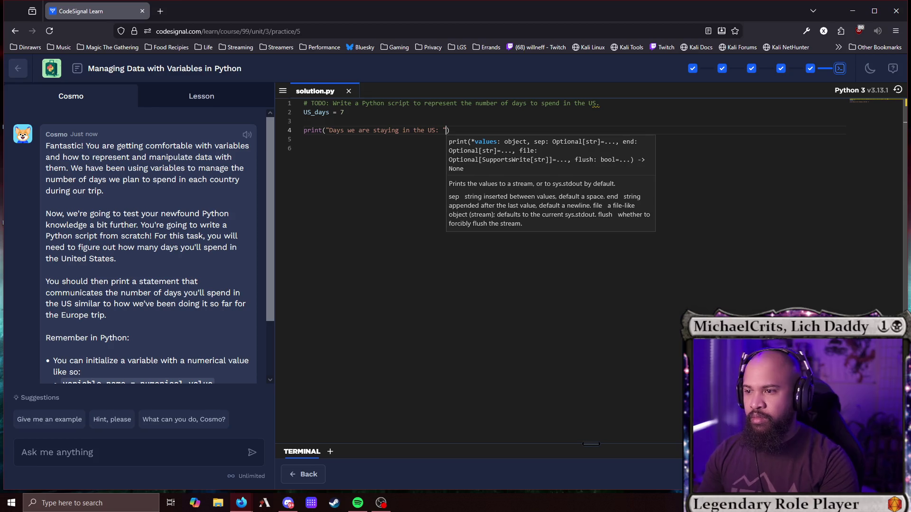
{"action": "key", "text": "BackSpace"}
{"action": "type", "text": ", YS"}
{"action": "key", "text": "BackSpace"}
{"action": "key", "text": "BackSpace"}
{"action": "type", "text": "US"}
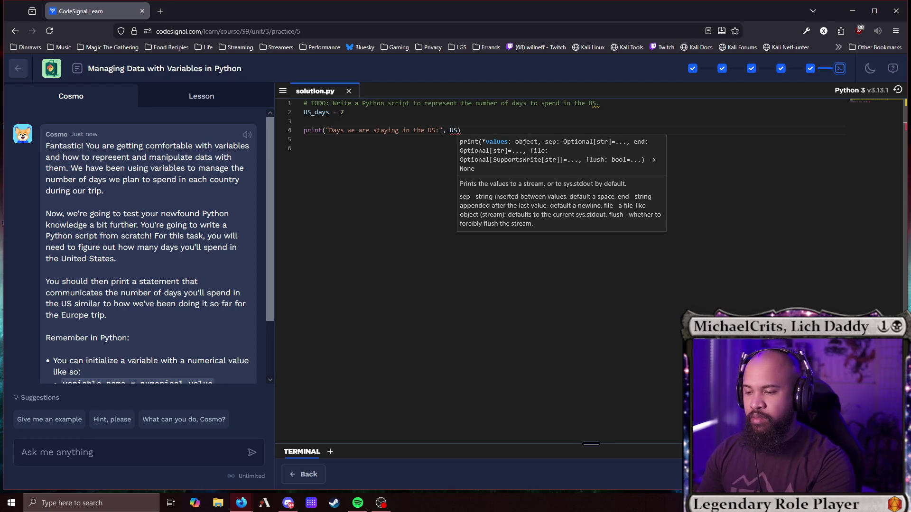
{"action": "type", "text": "_days"}
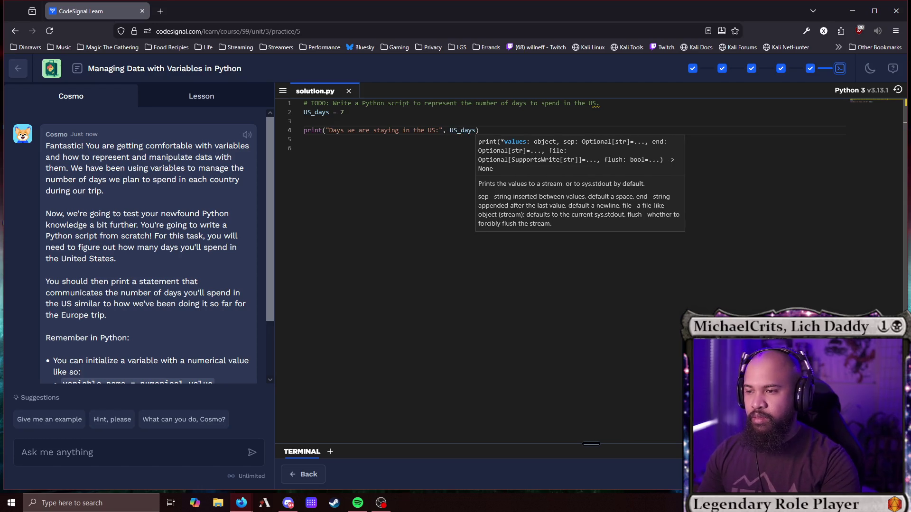
{"action": "left_click", "coordinate": [349, 188]}
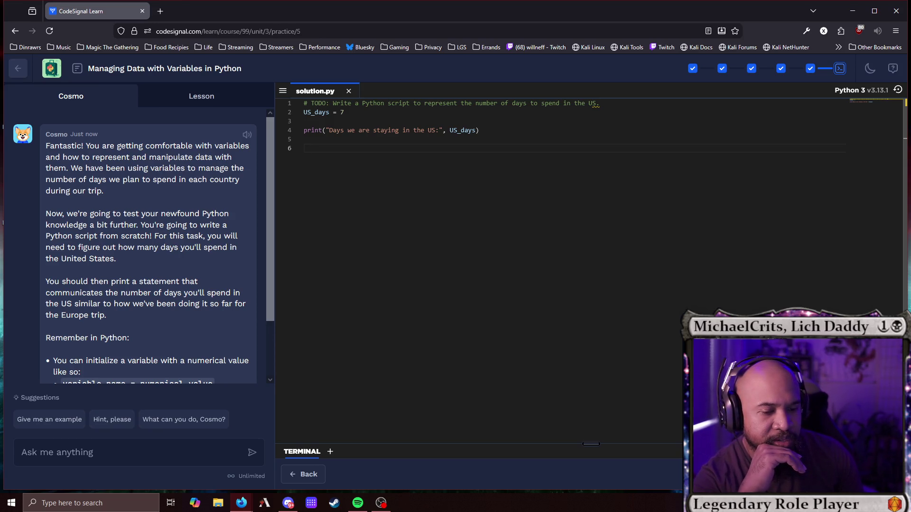
{"action": "key", "text": "ctrl+Return"}
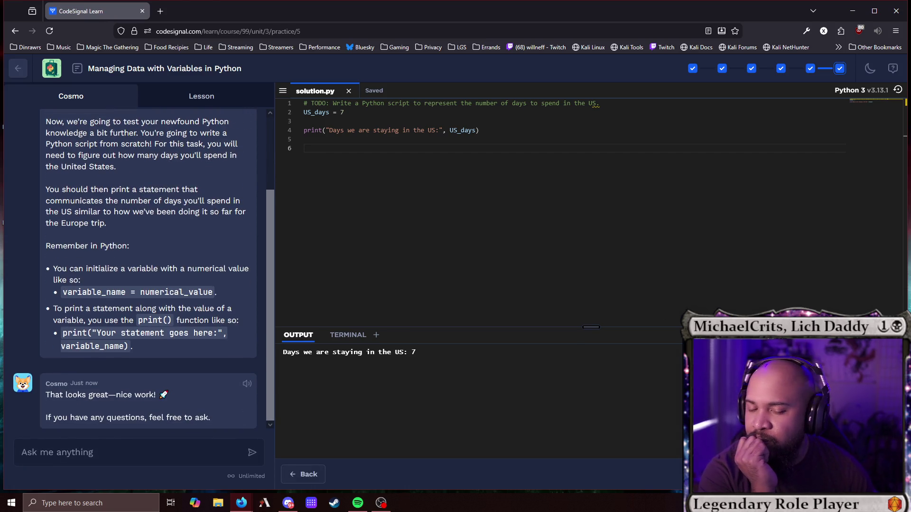
Delete the trailing empty lines after the print line and submit the solution.
{"action": "left_click", "coordinate": [504, 133]}
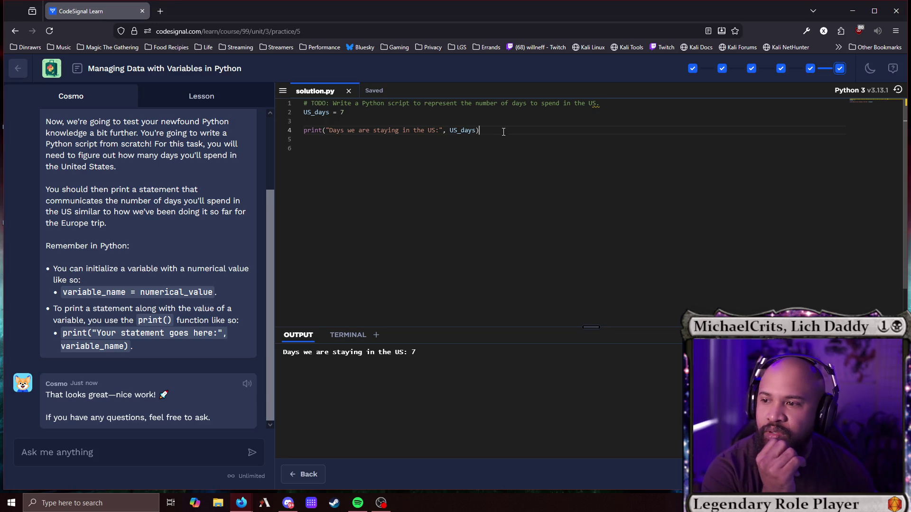
{"action": "key", "text": "Delete"}
{"action": "key", "text": "Delete"}
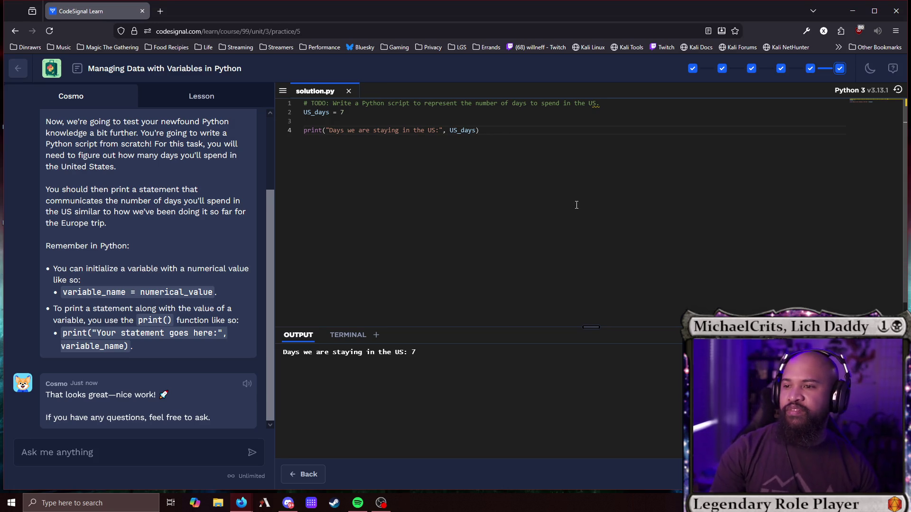
{"action": "key", "text": "ctrl+Return"}
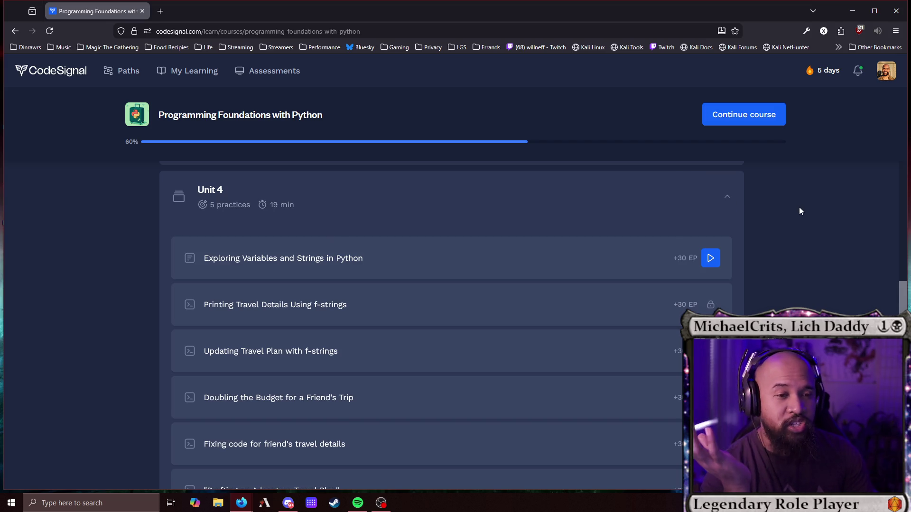
Start the Unit 4 lesson 'Exploring Variables and Strings in Python'.
{"action": "left_click", "coordinate": [711, 259]}
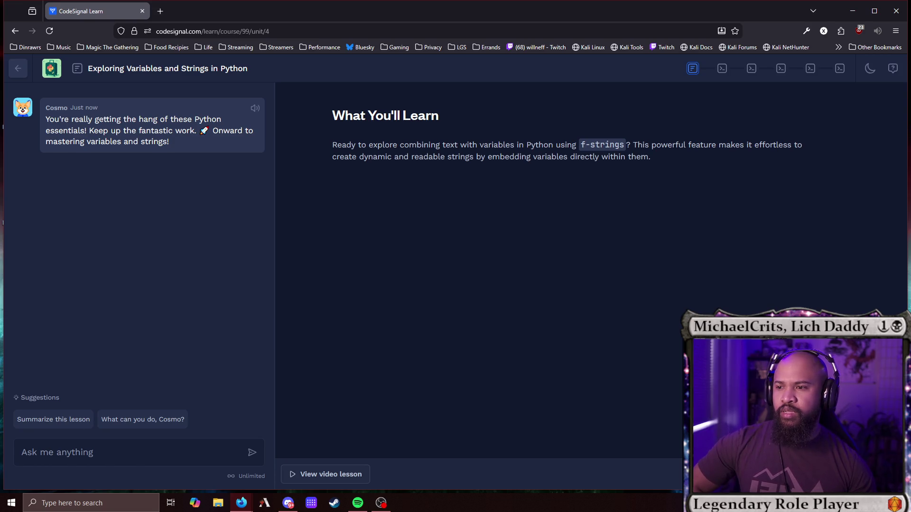
Read the Paris trip f-string example (5 days, $1200.5), highlighting its variable and print lines.
{"action": "scroll", "coordinate": [496, 262], "scroll_direction": "down", "scroll_amount": 3}
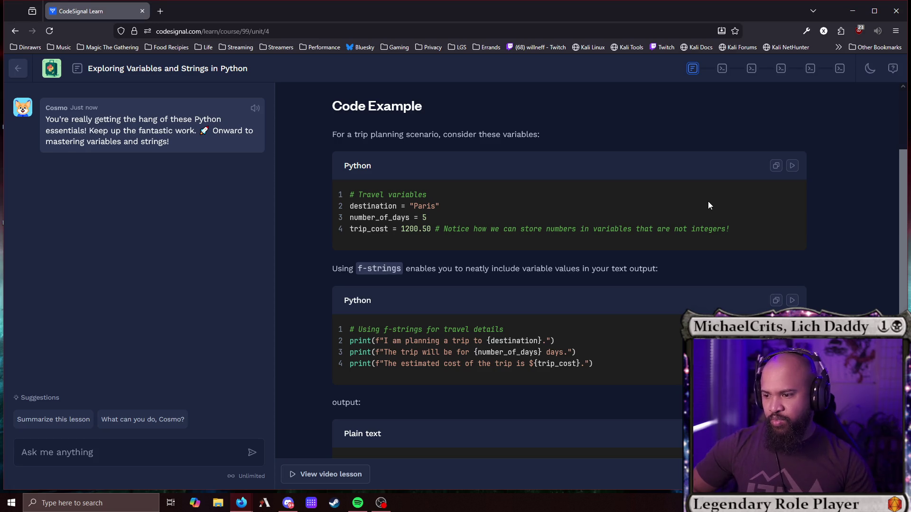
{"action": "scroll", "coordinate": [685, 202], "scroll_direction": "down", "scroll_amount": 2}
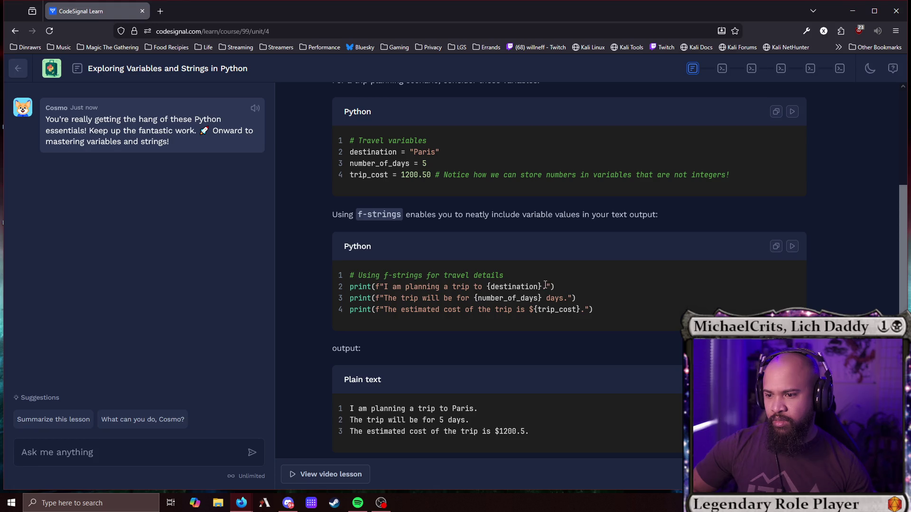
{"action": "left_click_drag", "start_coordinate": [541, 286], "coordinate": [493, 276]}
{"action": "left_click", "coordinate": [530, 298]}
{"action": "left_click_drag", "start_coordinate": [379, 286], "coordinate": [479, 286]}
{"action": "left_click", "coordinate": [668, 273]}
{"action": "scroll", "coordinate": [663, 311], "scroll_direction": "up", "scroll_amount": 2}
{"action": "scroll", "coordinate": [662, 313], "scroll_direction": "up", "scroll_amount": 1}
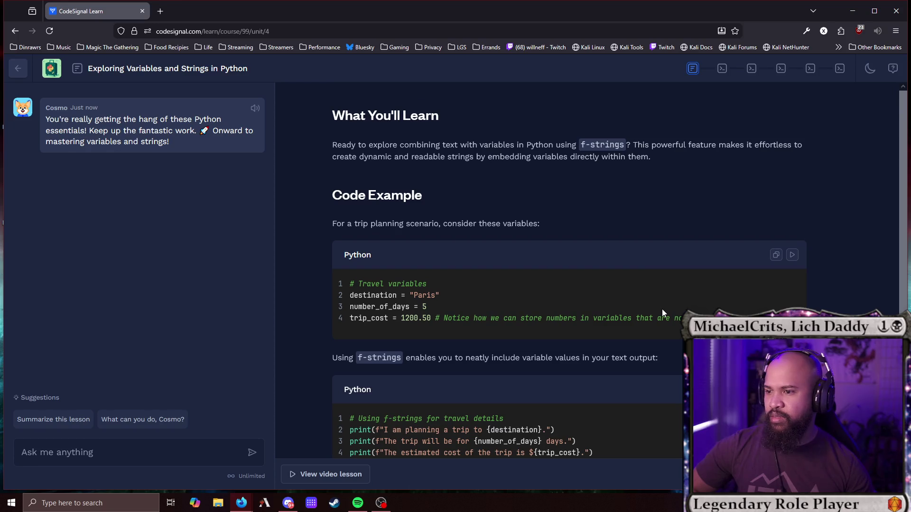
{"action": "scroll", "coordinate": [662, 312], "scroll_direction": "down", "scroll_amount": 4}
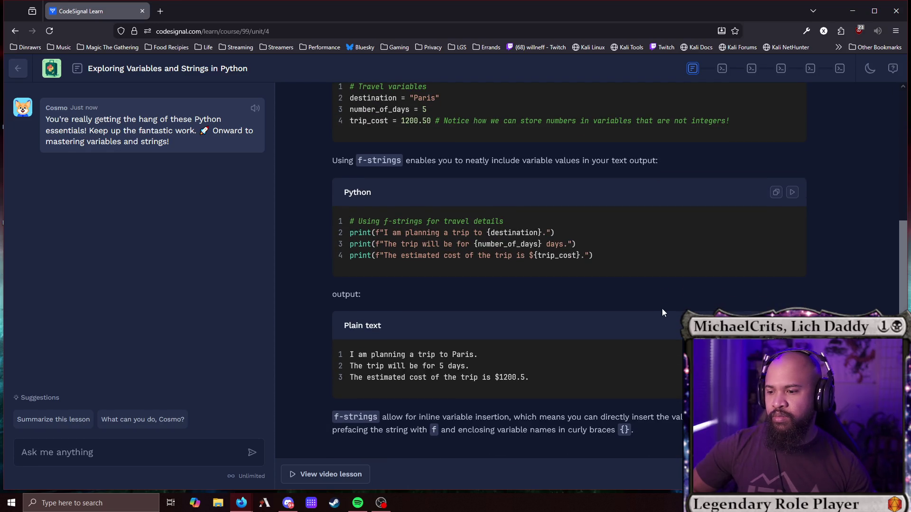
Read the inline-variable note and Why It Matters section, then continue to the Tokyo practice.
{"action": "mouse_move", "coordinate": [452, 414]}
{"action": "left_mouse_down"}
{"action": "mouse_move", "coordinate": [503, 420]}
{"action": "mouse_move", "coordinate": [493, 416]}
{"action": "left_mouse_up"}
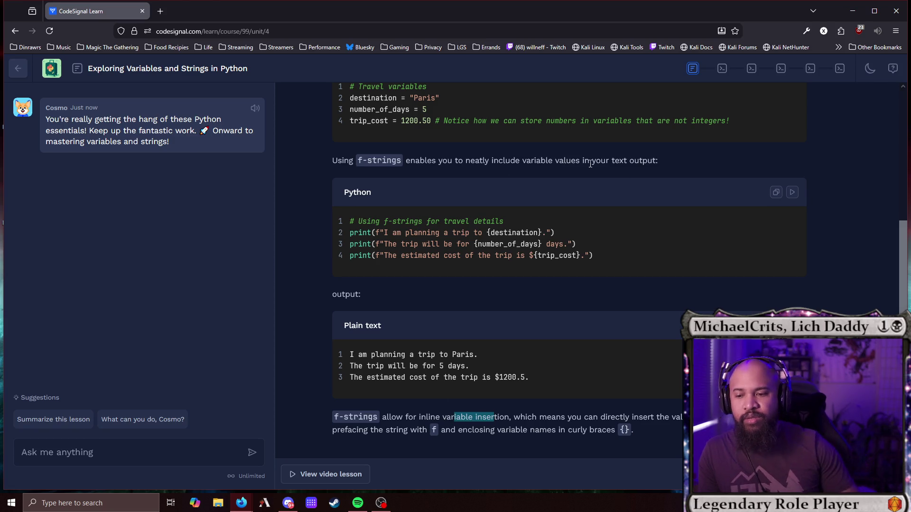
{"action": "scroll", "coordinate": [601, 317], "scroll_direction": "down", "scroll_amount": 5}
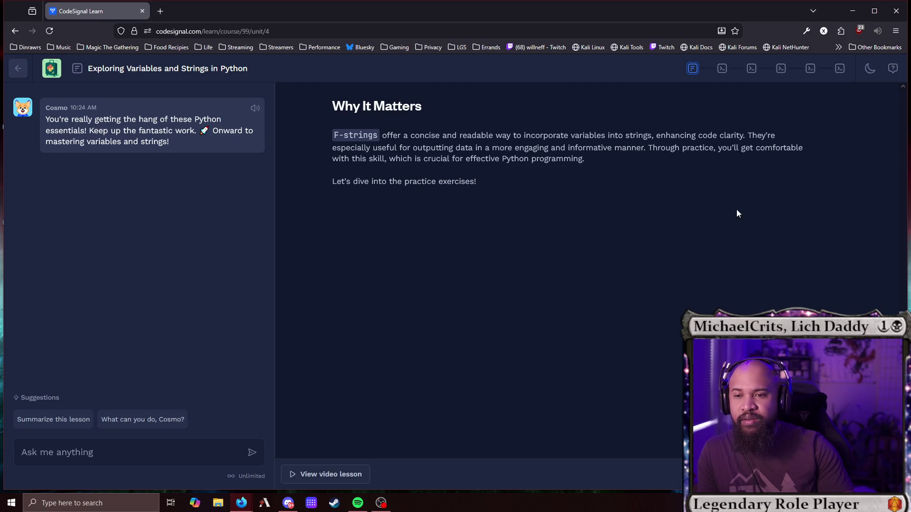
{"action": "key", "text": "Return"}
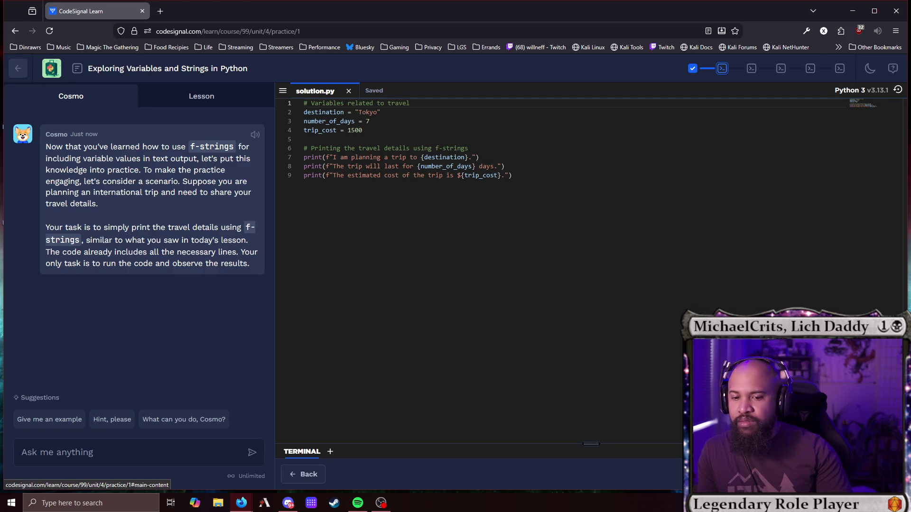
Run the Tokyo travel script to see its three printed lines.
{"action": "key", "text": "ctrl+Return"}
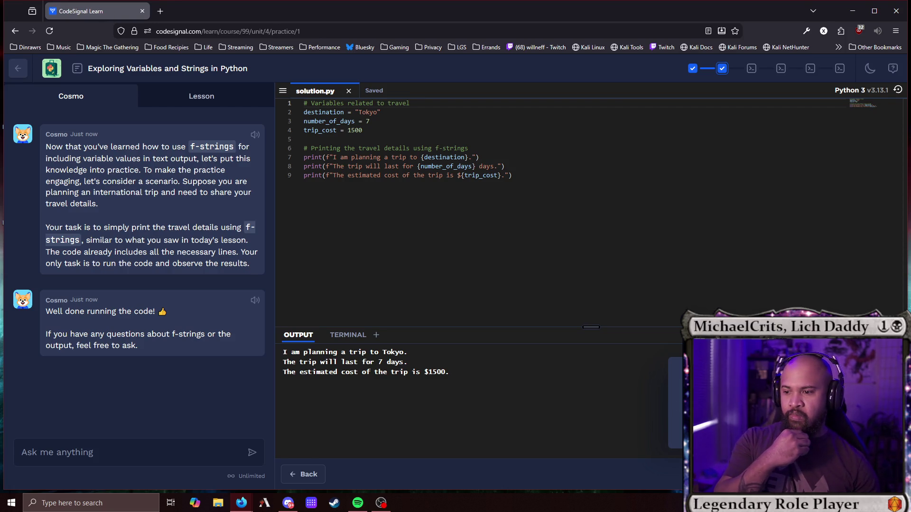
Advance to the second practice asking for a Rome trip of 6 days and $1800.5.
{"action": "left_click", "coordinate": [850, 475]}
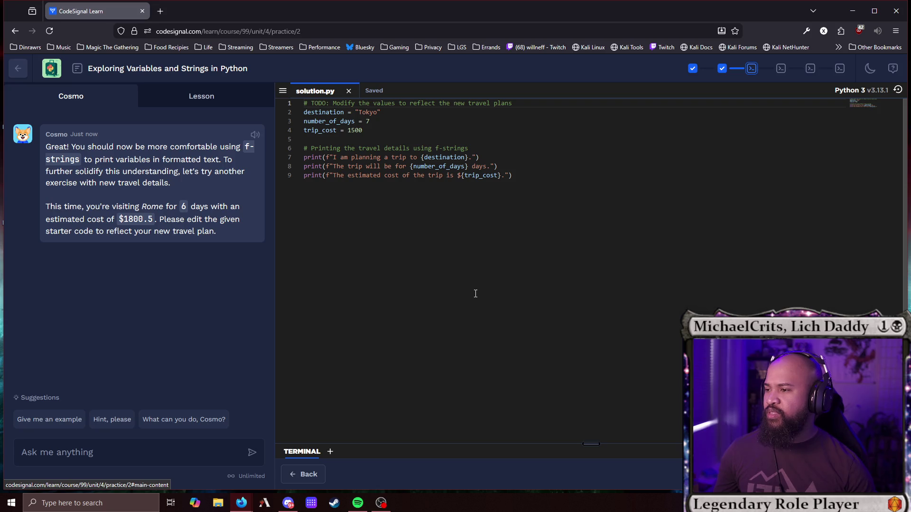
Set number_of_days to 6 and trip_cost to 1800.5, then run the script.
{"action": "left_click", "coordinate": [376, 122]}
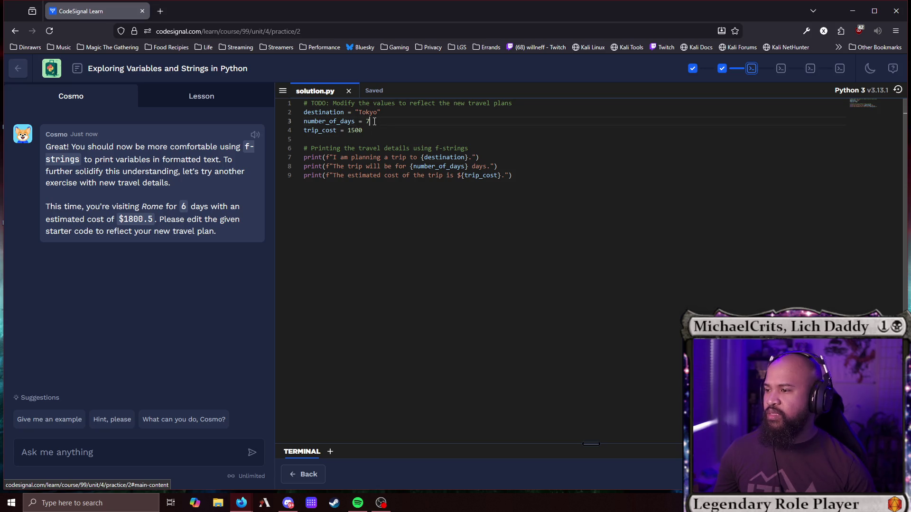
{"action": "key", "text": "BackSpace"}
{"action": "type", "text": "6"}
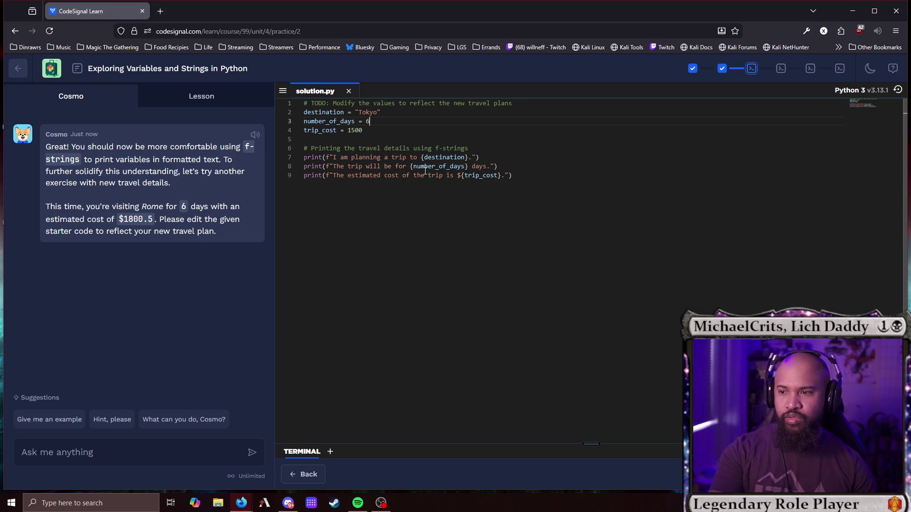
{"action": "left_click_drag", "start_coordinate": [153, 221], "coordinate": [124, 220]}
{"action": "key", "text": "ctrl+c"}
{"action": "left_click", "coordinate": [152, 219]}
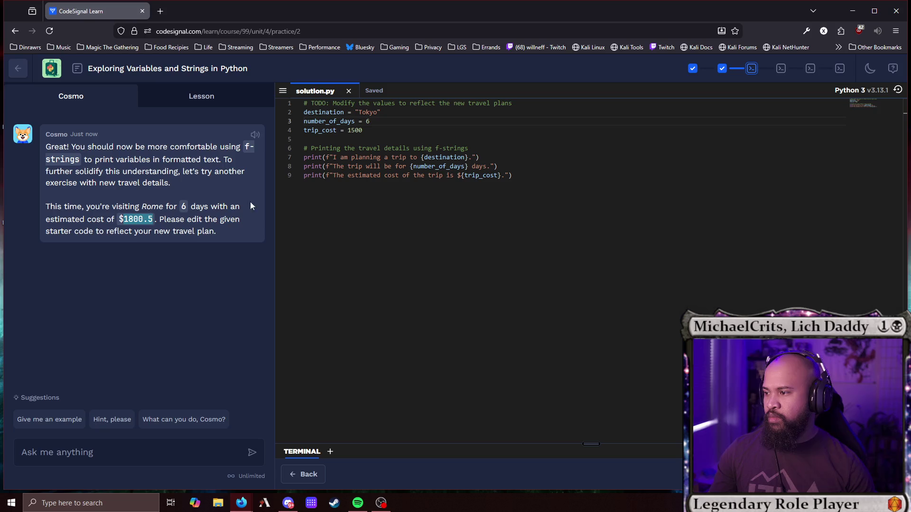
{"action": "left_click_drag", "start_coordinate": [363, 131], "coordinate": [347, 130]}
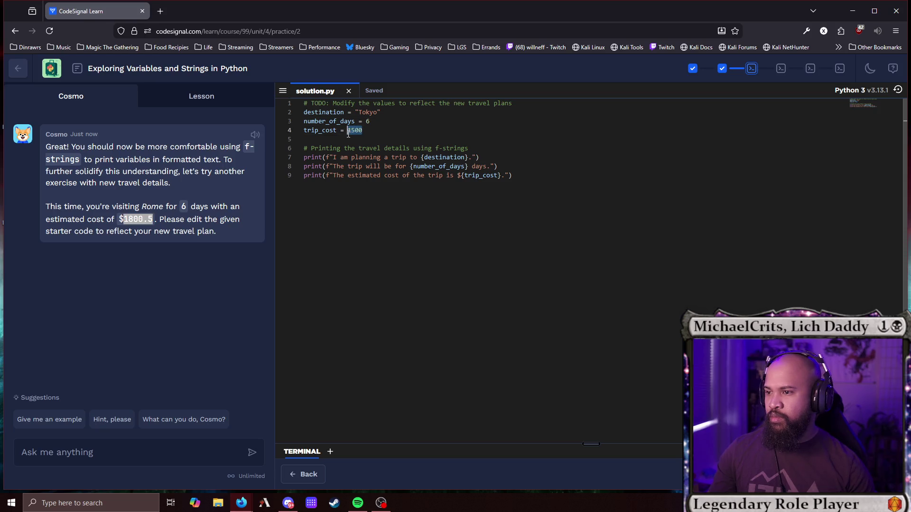
{"action": "key", "text": "ctrl+v"}
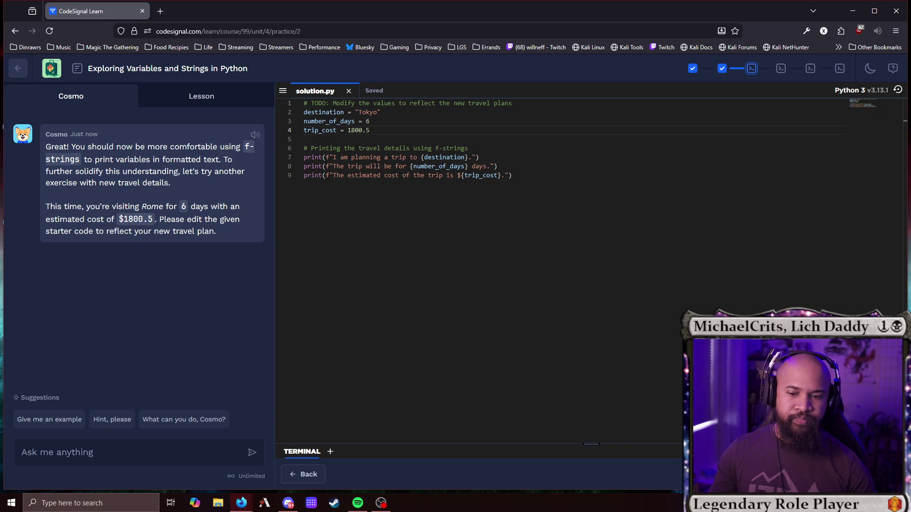
{"action": "key", "text": "ctrl+Return"}
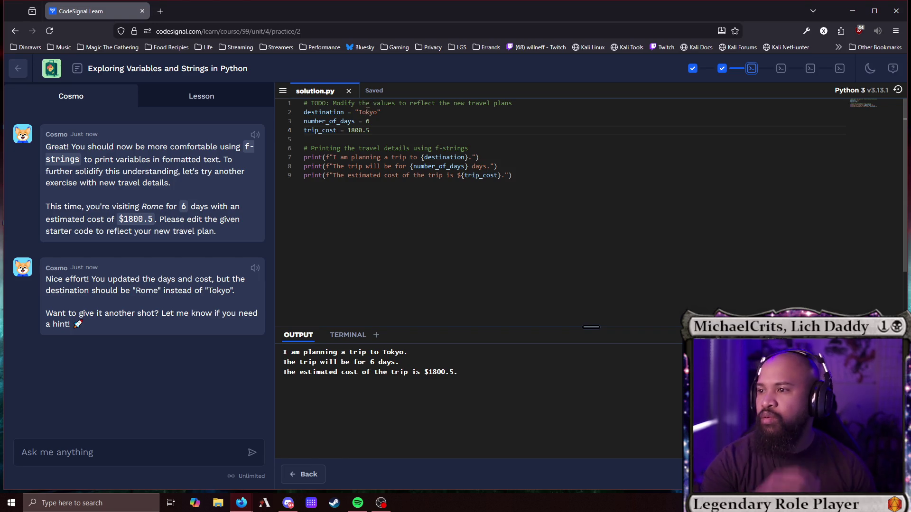
Replace the destination "Tokyo" with "Rome" and rerun the script.
{"action": "double_click", "coordinate": [147, 291]}
{"action": "key", "text": "ctrl+c"}
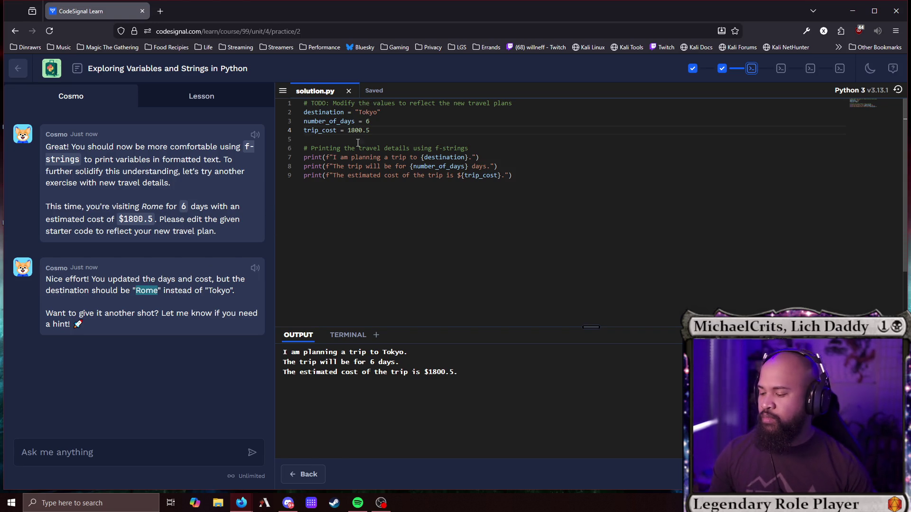
{"action": "double_click", "coordinate": [364, 112]}
{"action": "key", "text": "ctrl+v"}
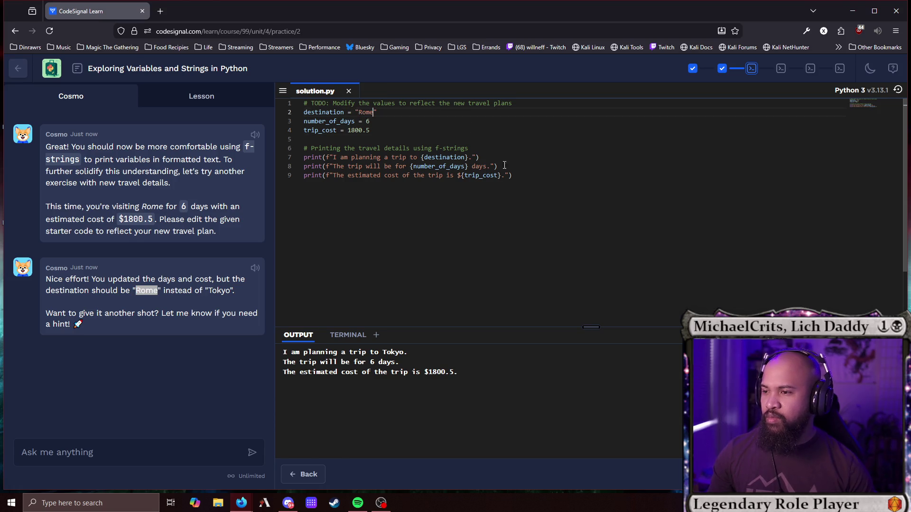
{"action": "left_click", "coordinate": [535, 192]}
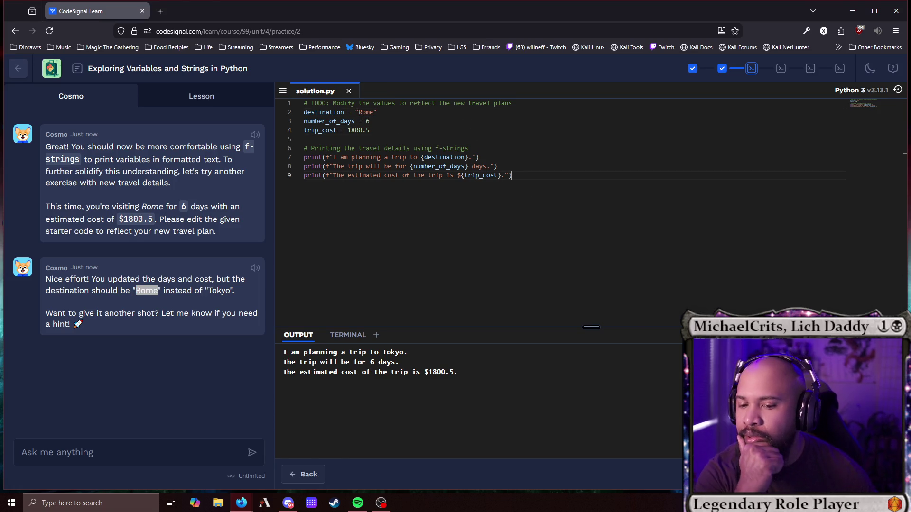
{"action": "key", "text": "ctrl+Return"}
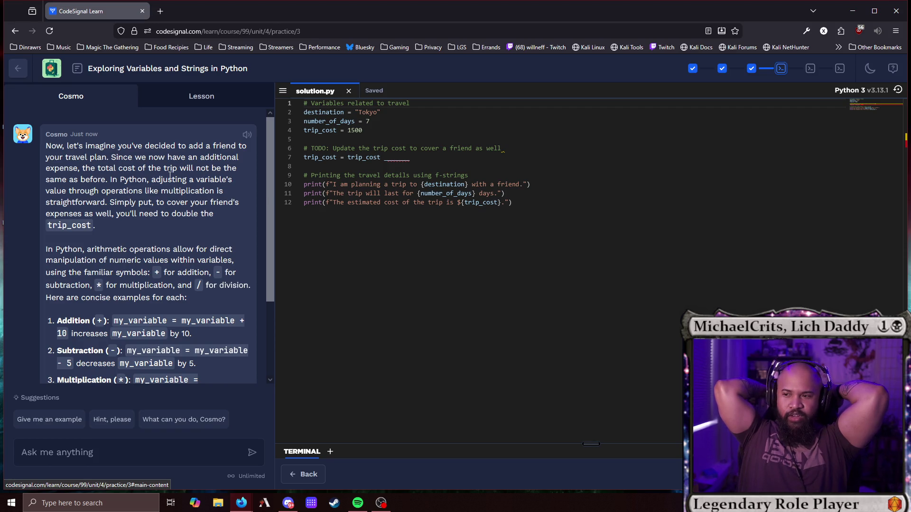
{"action": "key", "text": "ctrl+a"}
{"action": "left_click", "coordinate": [572, 193]}
{"action": "left_click_drag", "start_coordinate": [572, 203], "coordinate": [303, 103]}
{"action": "mouse_move", "coordinate": [521, 203]}
{"action": "left_mouse_down"}
{"action": "mouse_move", "coordinate": [427, 150]}
{"action": "mouse_move", "coordinate": [304, 103]}
{"action": "left_mouse_up"}
{"action": "left_click", "coordinate": [523, 198]}
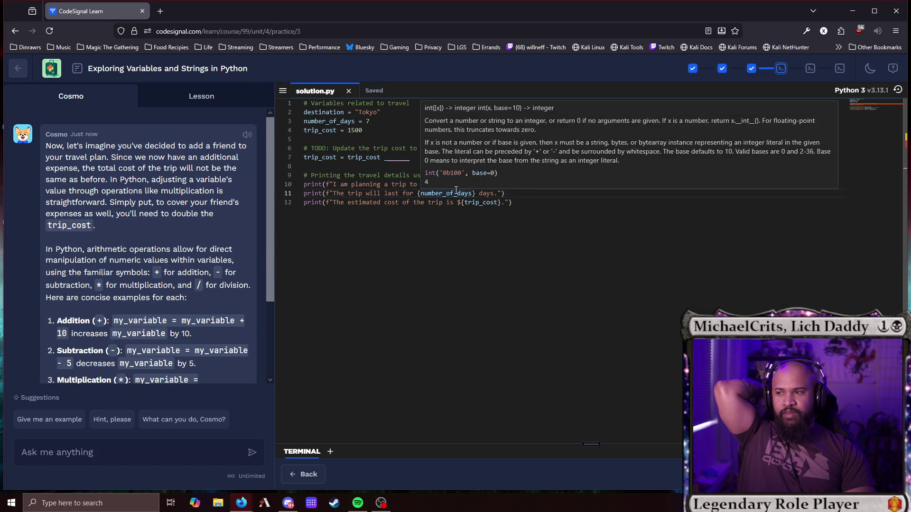
{"action": "mouse_move", "coordinate": [217, 69]}
{"action": "left_mouse_down"}
{"action": "mouse_move", "coordinate": [454, 184]}
{"action": "mouse_move", "coordinate": [559, 208]}
{"action": "left_mouse_up"}
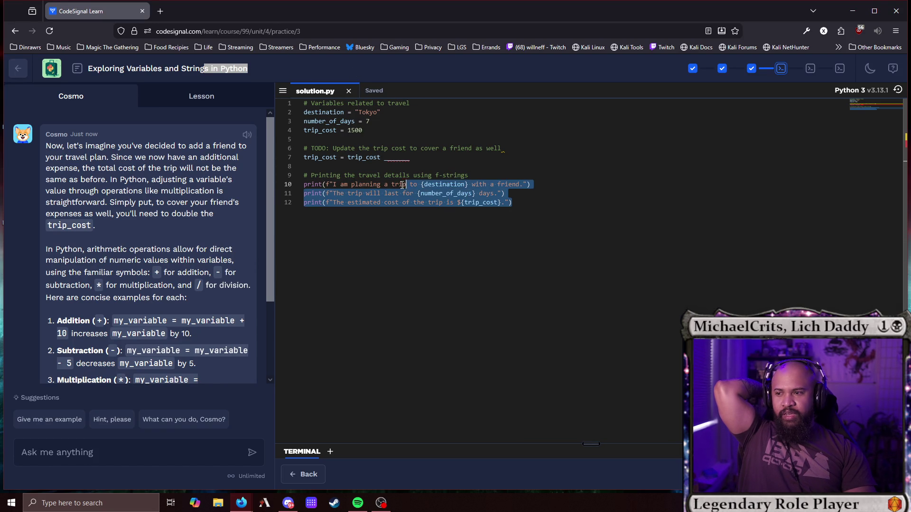
{"action": "left_click", "coordinate": [560, 211]}
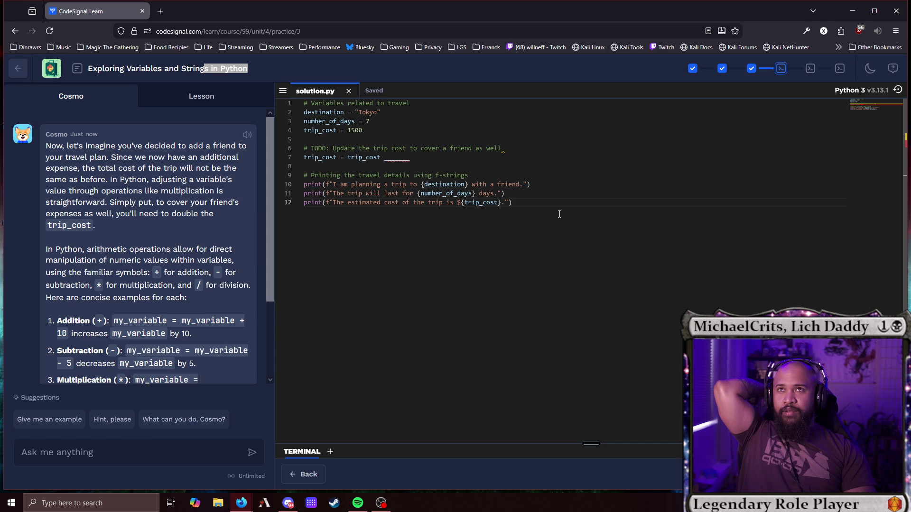
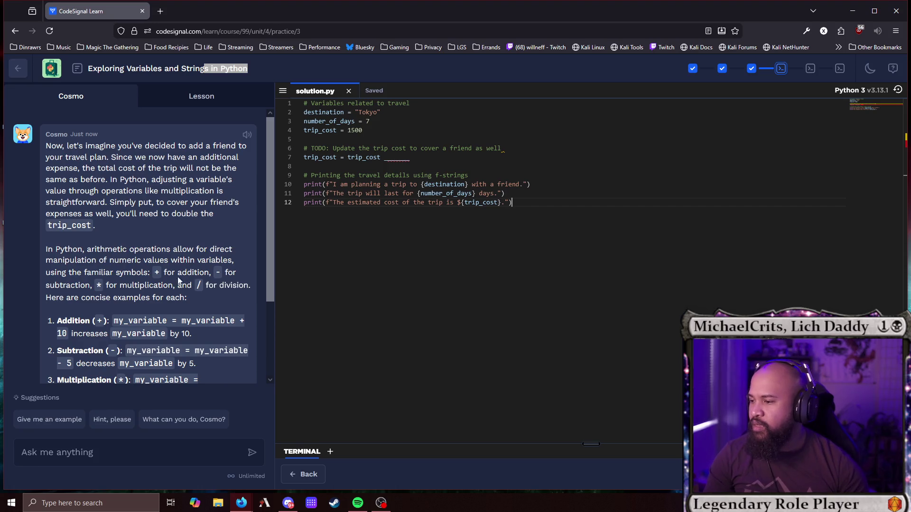
Fill line 7's blank with '* 2' so trip_cost is doubled to $3000.
{"action": "scroll", "coordinate": [189, 284], "scroll_direction": "down", "scroll_amount": 2}
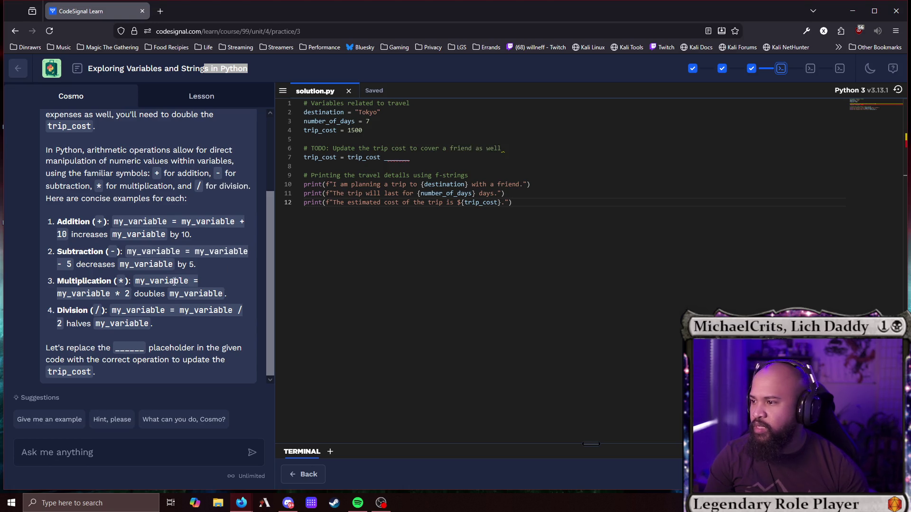
{"action": "scroll", "coordinate": [178, 280], "scroll_direction": "up", "scroll_amount": 2}
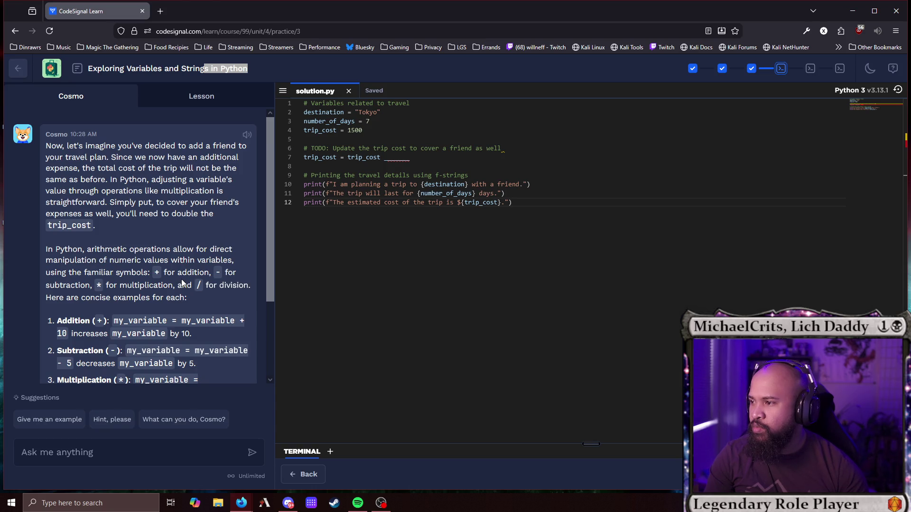
{"action": "scroll", "coordinate": [182, 283], "scroll_direction": "down", "scroll_amount": 2}
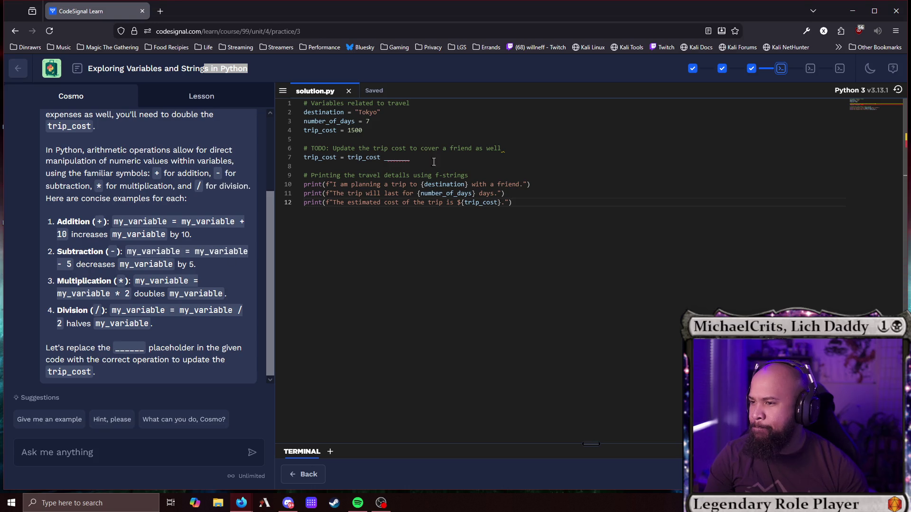
{"action": "double_click", "coordinate": [403, 158]}
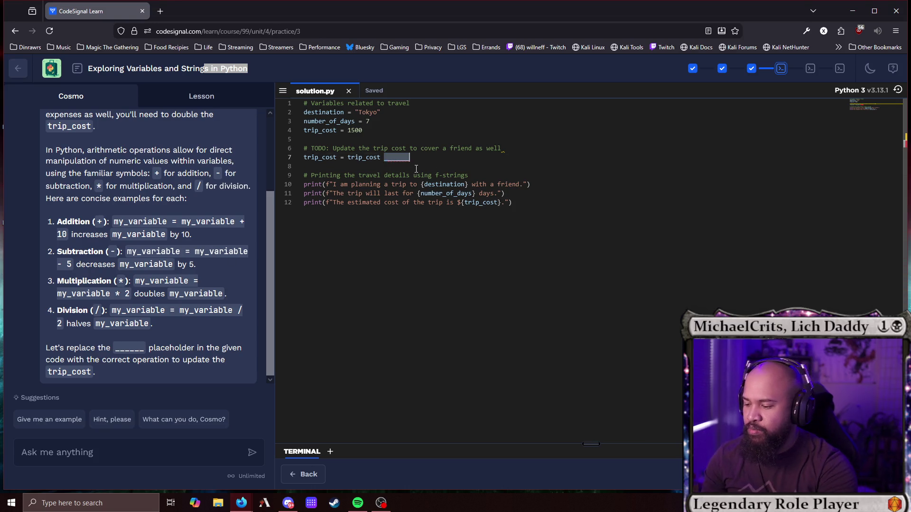
{"action": "type", "text": "* 2"}
{"action": "key", "text": "BackSpace"}
{"action": "type", "text": "2"}
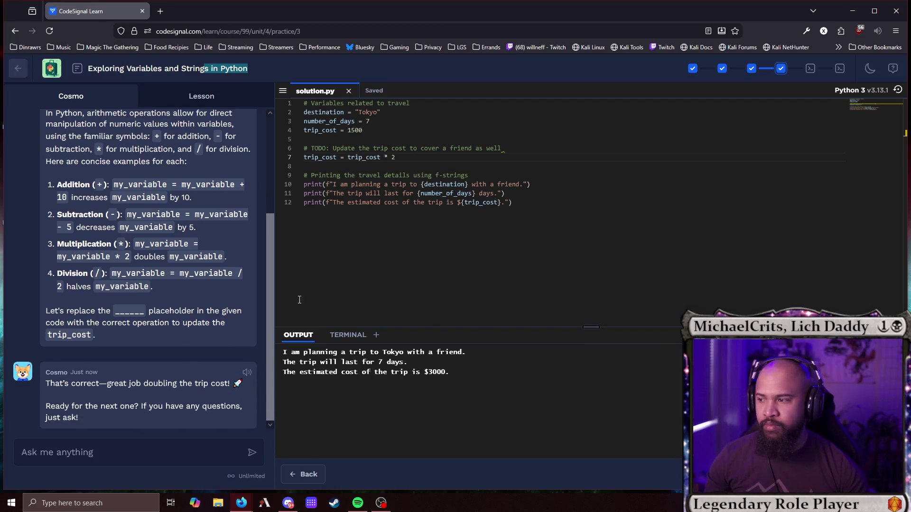
Move the line 9 comment after the first print line, then undo to restore it.
{"action": "scroll", "coordinate": [172, 275], "scroll_direction": "up", "scroll_amount": 3}
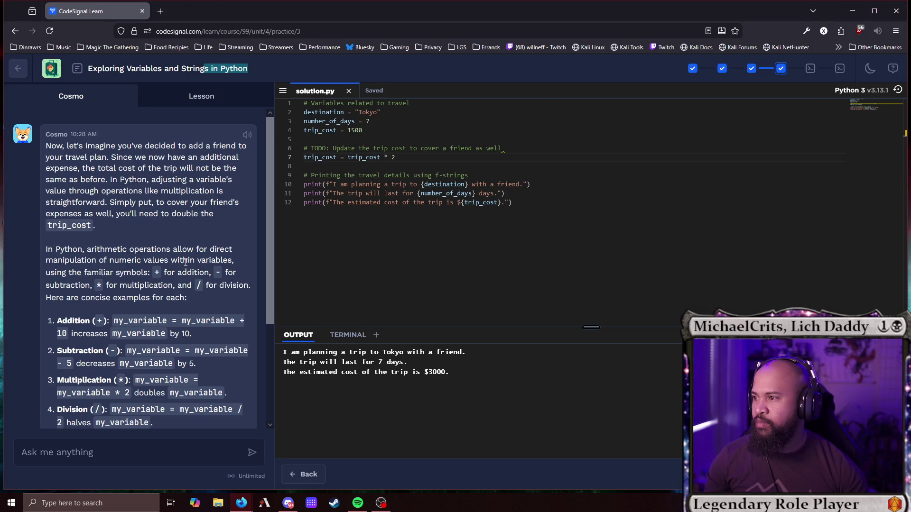
{"action": "scroll", "coordinate": [185, 255], "scroll_direction": "down", "scroll_amount": 3}
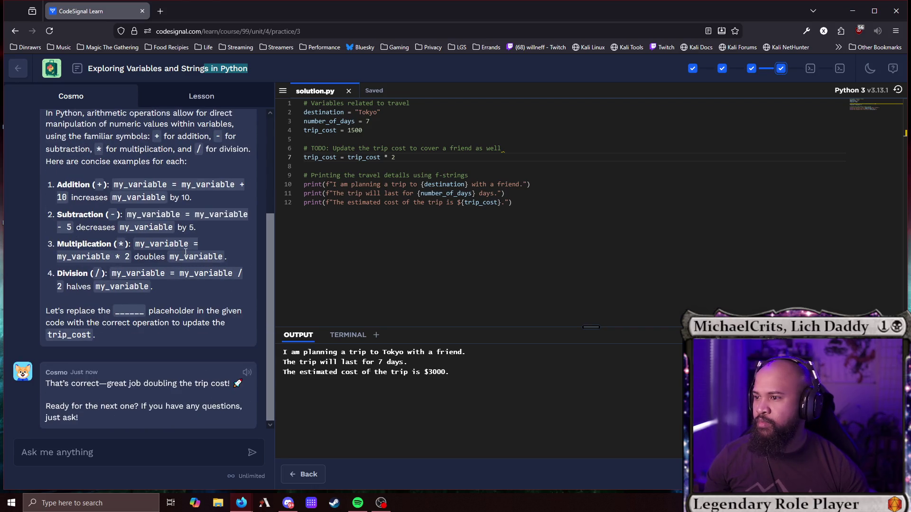
{"action": "left_click", "coordinate": [308, 176]}
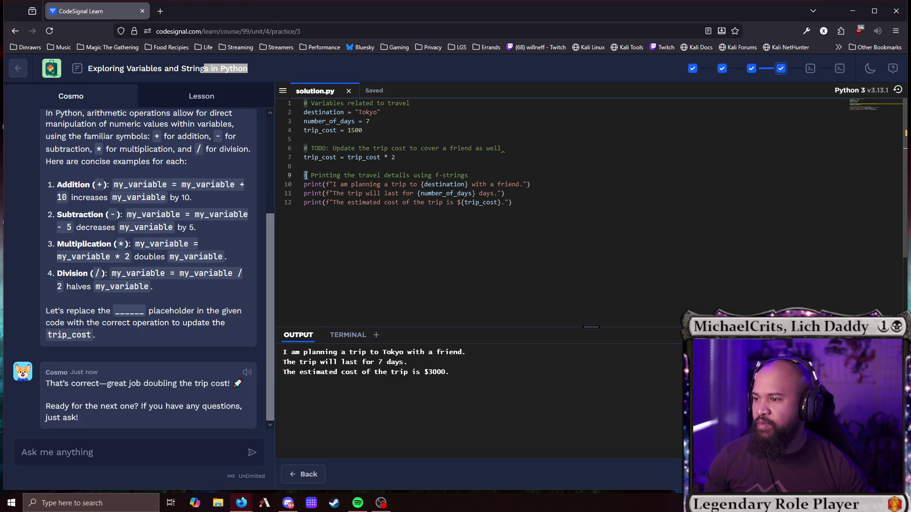
{"action": "left_click", "coordinate": [570, 188]}
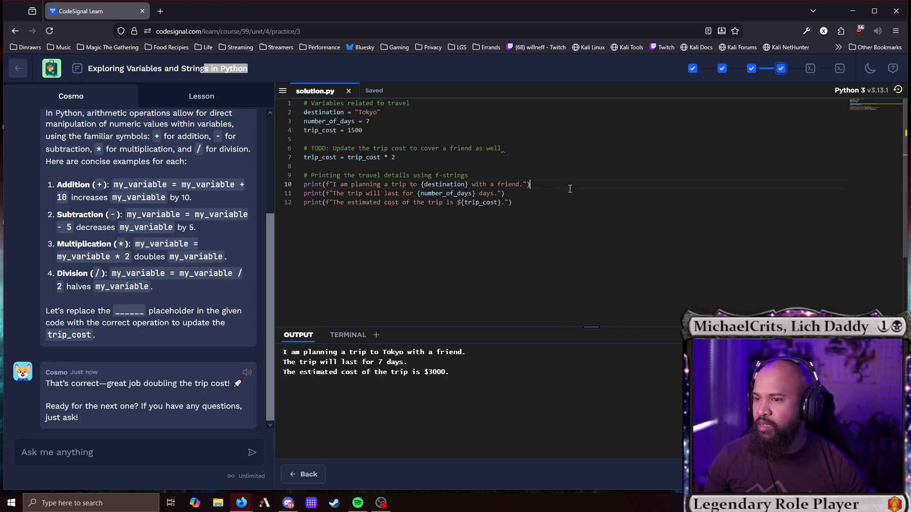
{"action": "left_click_drag", "start_coordinate": [485, 177], "coordinate": [293, 176]}
{"action": "key", "text": "ctrl+c"}
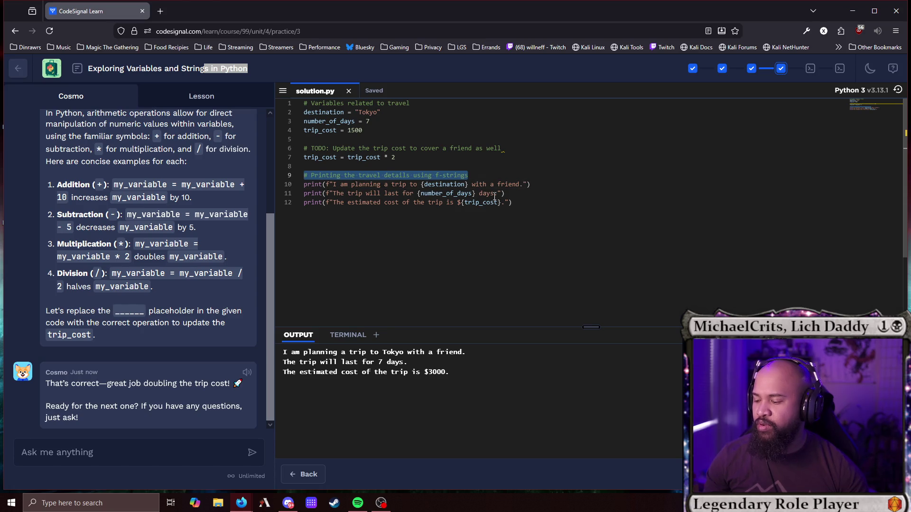
{"action": "key", "text": "BackSpace"}
{"action": "left_click", "coordinate": [561, 186]}
{"action": "key", "text": "ctrl+v"}
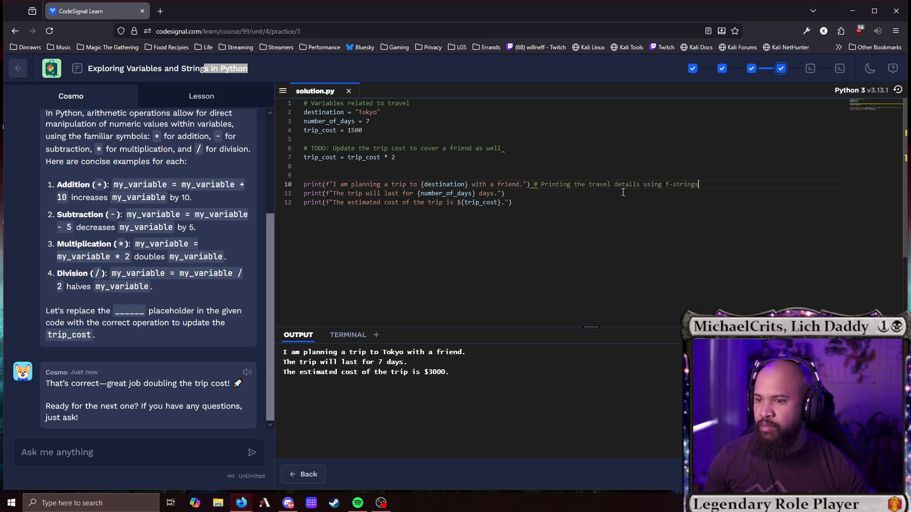
{"action": "key", "text": "ctrl+z"}
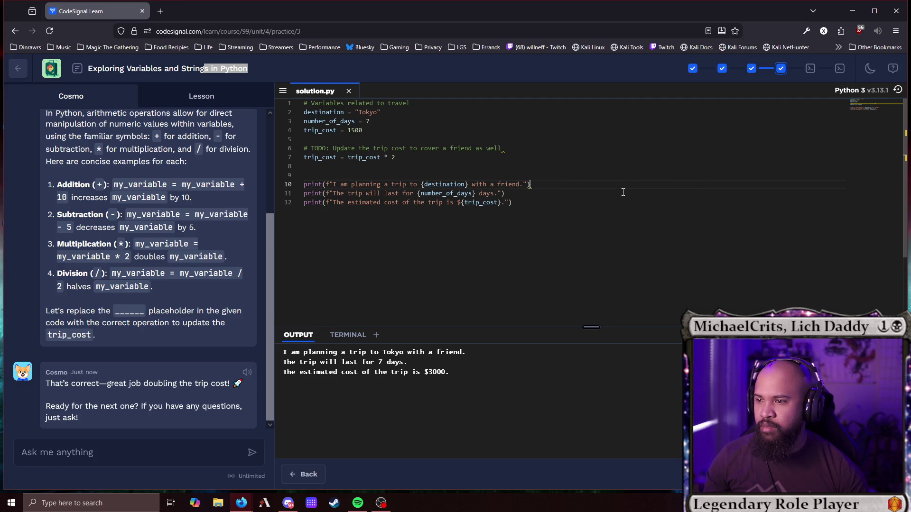
{"action": "key", "text": "ctrl+z"}
{"action": "left_click", "coordinate": [623, 192]}
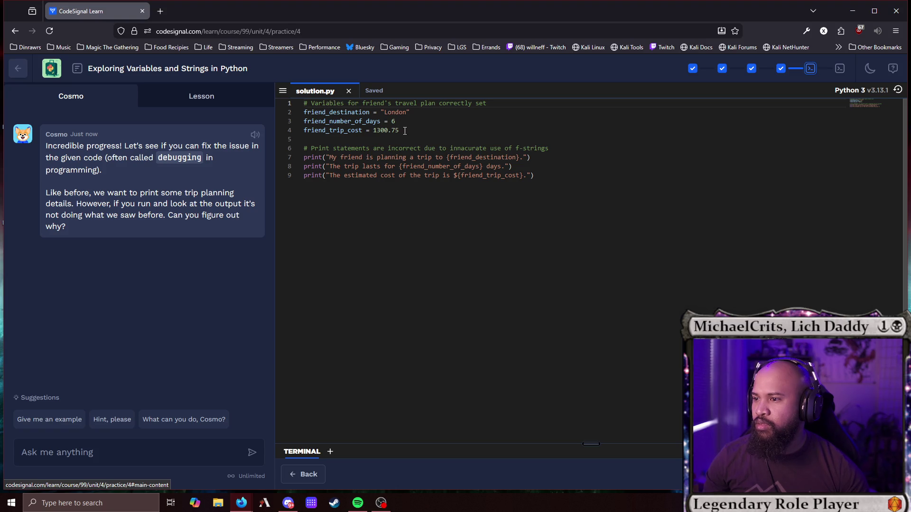
Prefix the print strings on lines 7, 8 and 9 with f to make them f-strings.
{"action": "double_click", "coordinate": [338, 112]}
{"action": "double_click", "coordinate": [342, 122]}
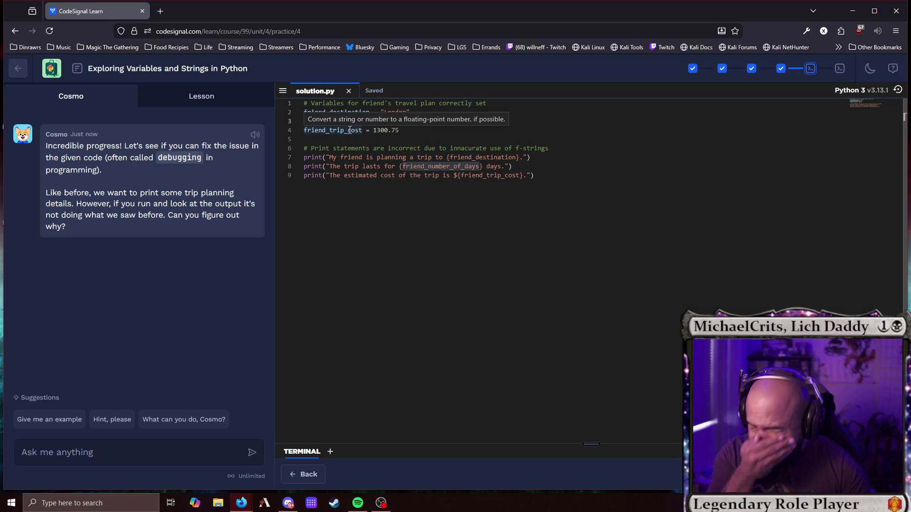
{"action": "double_click", "coordinate": [354, 130]}
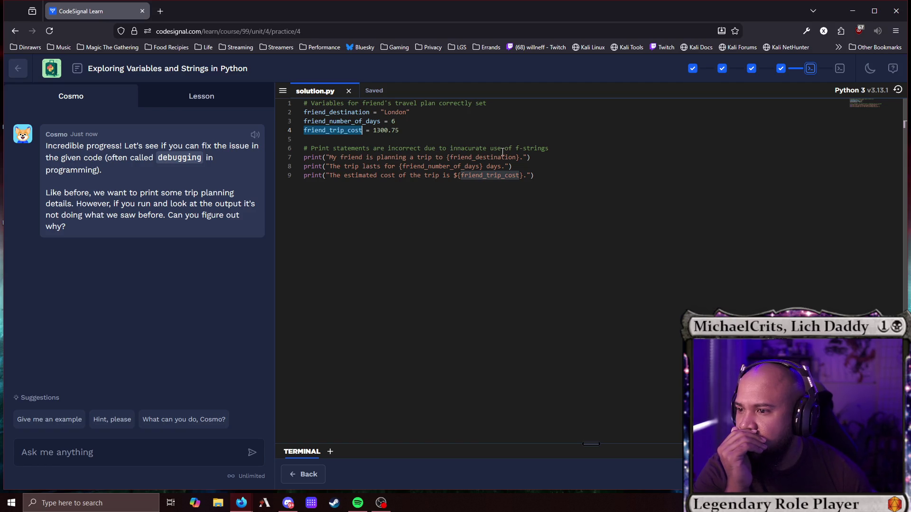
{"action": "left_click", "coordinate": [326, 157]}
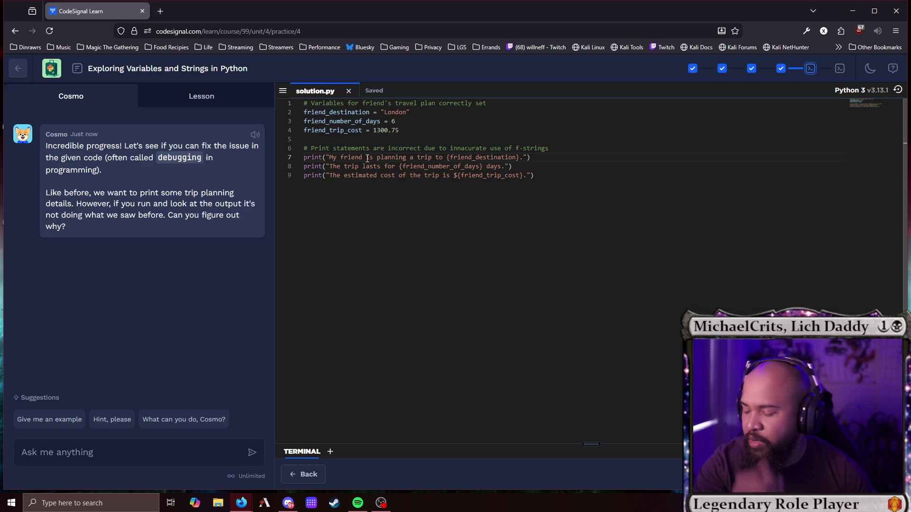
{"action": "type", "text": "f"}
{"action": "left_click", "coordinate": [326, 166]}
{"action": "type", "text": "f"}
{"action": "left_click", "coordinate": [327, 175]}
{"action": "type", "text": "f"}
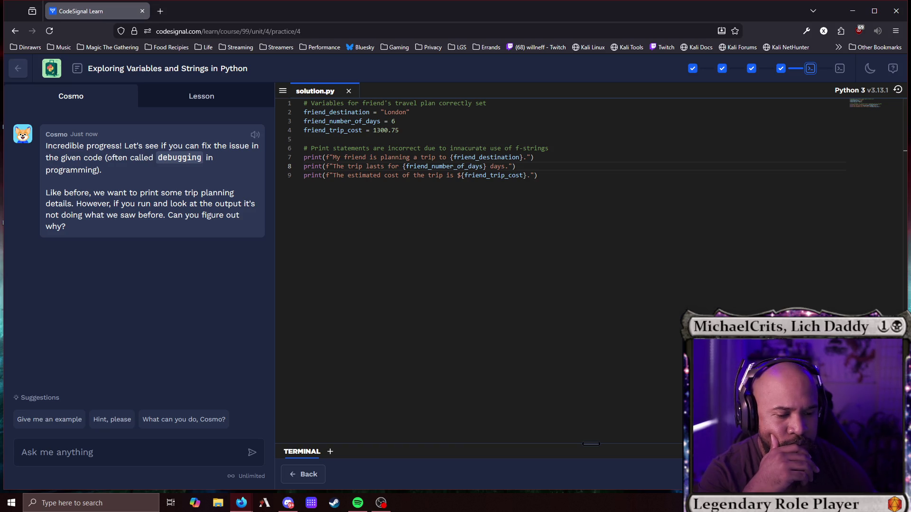
Add a triple-quoted 'This is a comment / this is one too' block below the prints and run.
{"action": "left_click", "coordinate": [627, 184]}
{"action": "key", "text": "Return"}
{"action": "key", "text": "Return"}
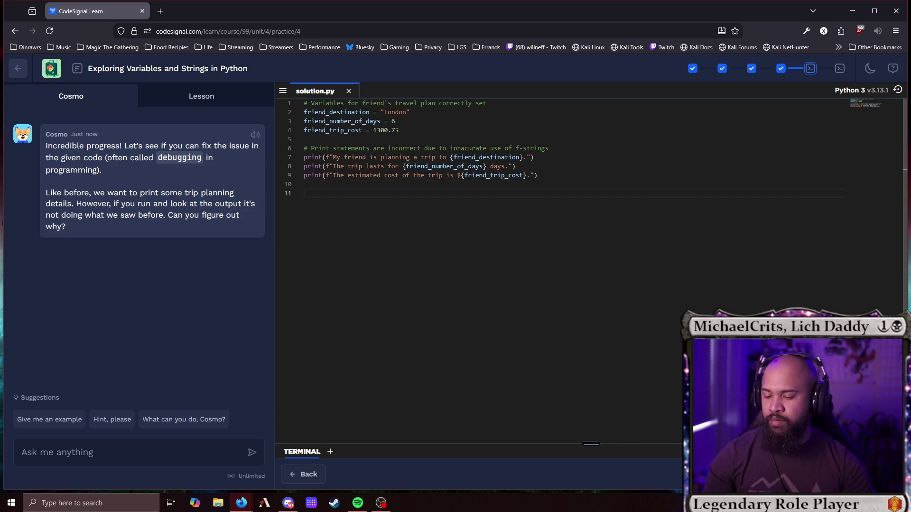
{"action": "type", "text": "\"\"\" "}
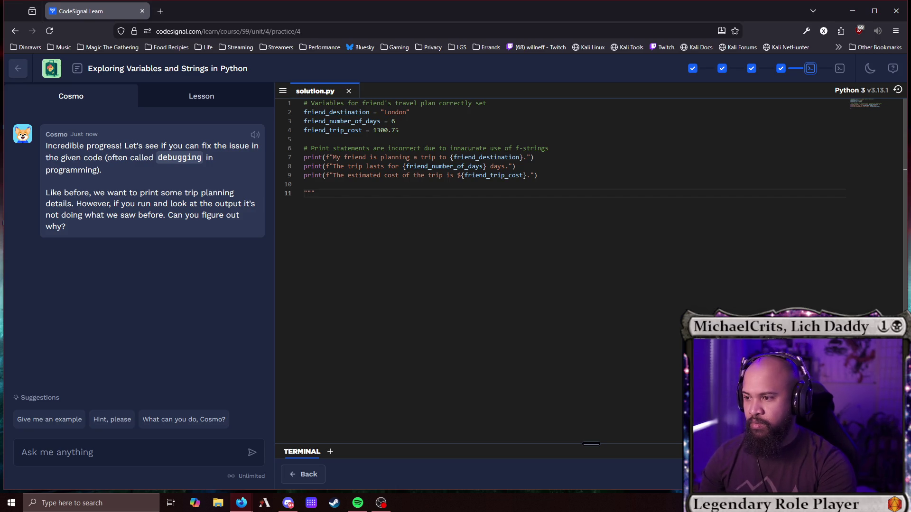
{"action": "type", "text": "This "}
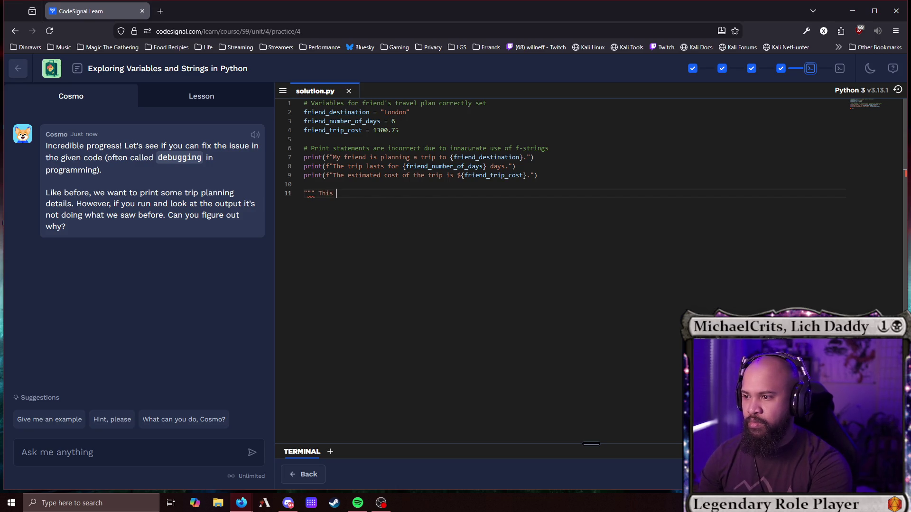
{"action": "type", "text": "is a comment"}
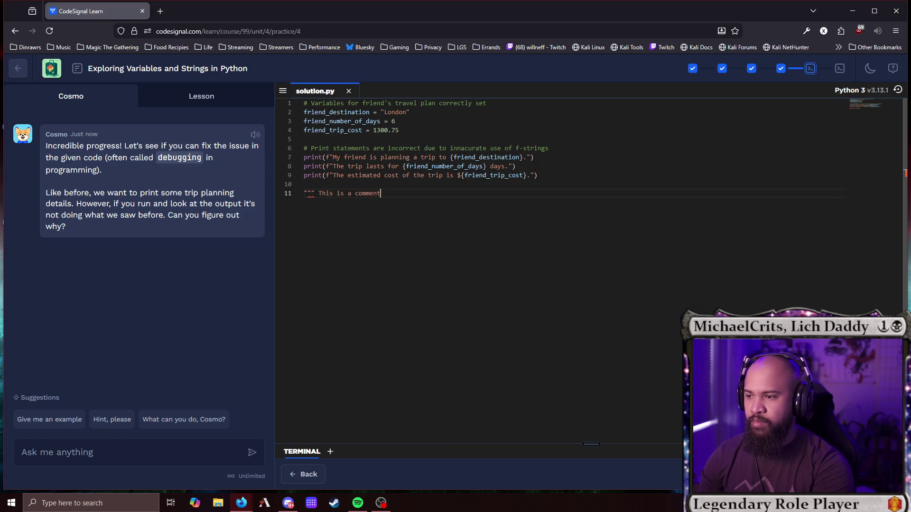
{"action": "key", "text": "Return"}
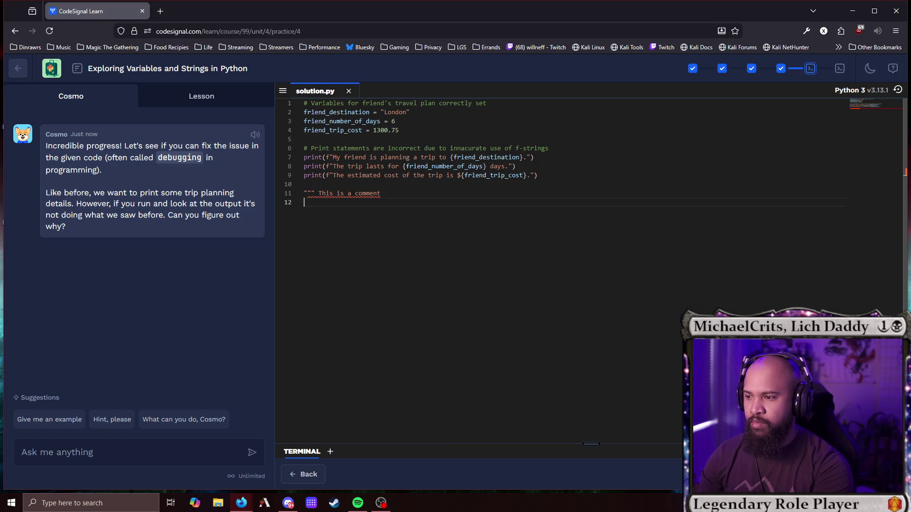
{"action": "type", "text": "this is one too \"\"\""}
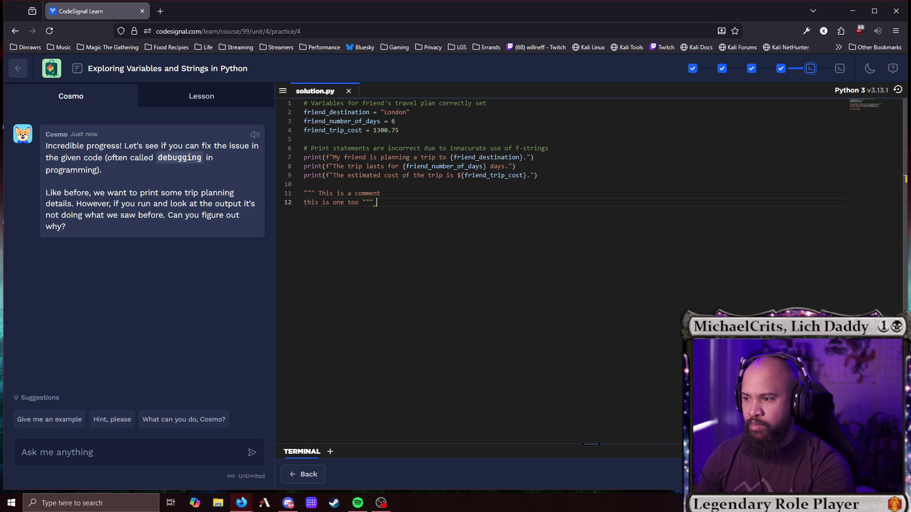
{"action": "left_click", "coordinate": [593, 190]}
{"action": "left_click", "coordinate": [404, 184]}
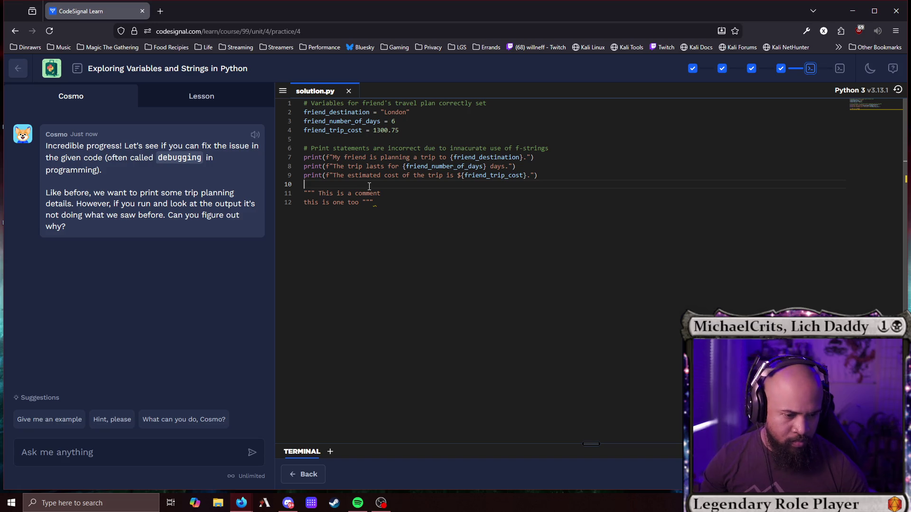
{"action": "left_click", "coordinate": [389, 204]}
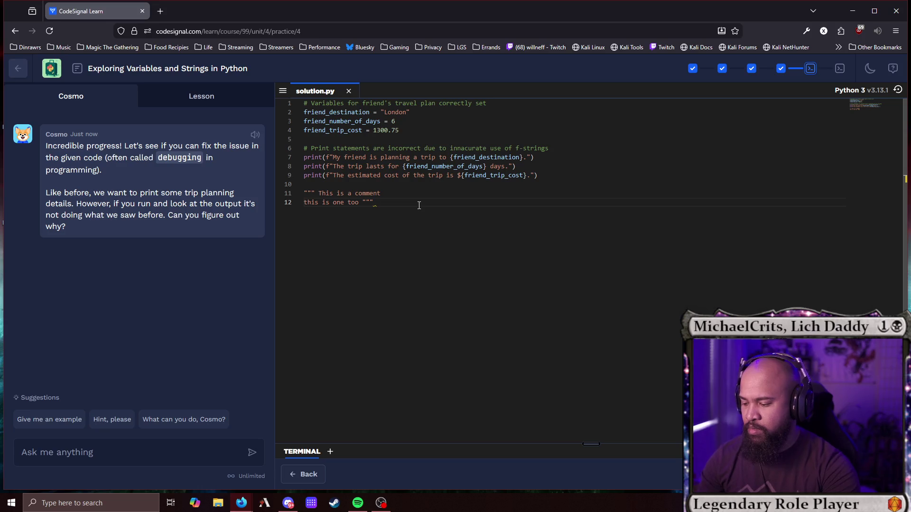
{"action": "type", "text": "\"\"\"\"\"\""}
{"action": "key", "text": "BackSpace"}
{"action": "key", "text": "BackSpace"}
{"action": "key", "text": "BackSpace"}
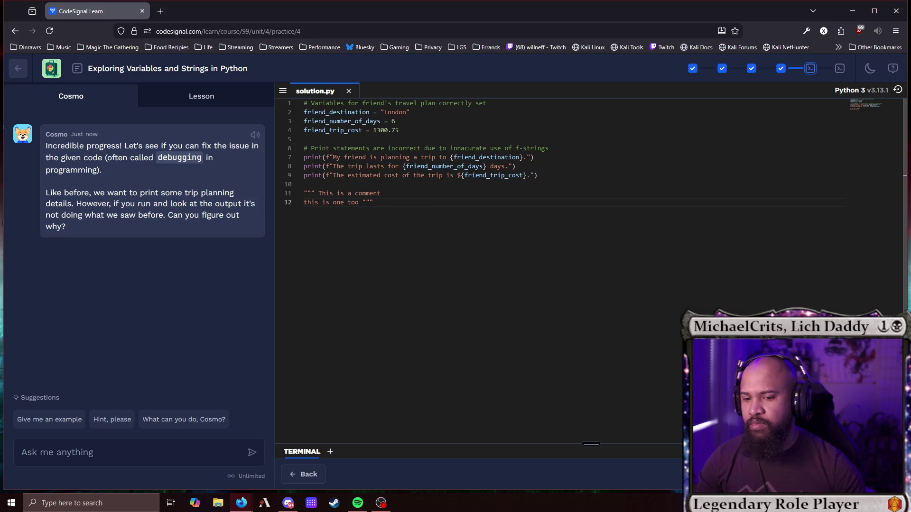
{"action": "key", "text": "ctrl+Return"}
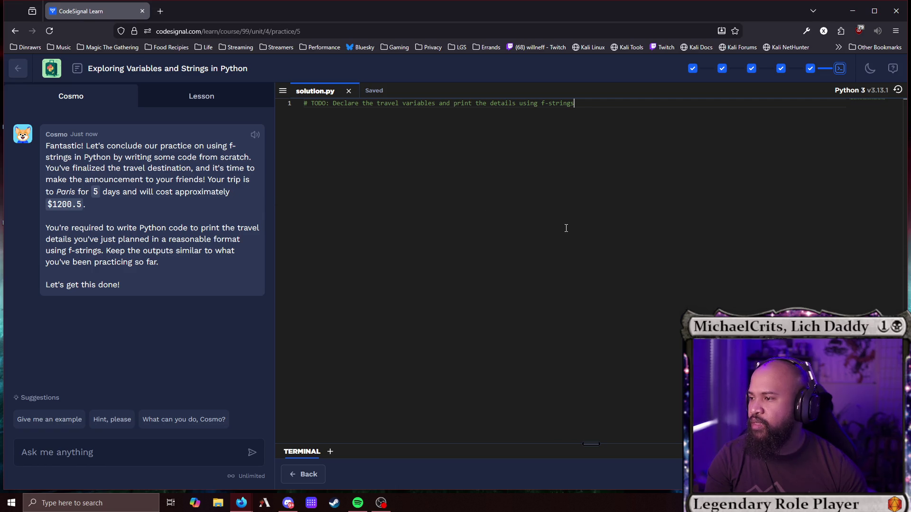
Declare days_in_paris = 5 and paris_cost = 1200.5 under the TODO comment.
{"action": "key", "text": "Return"}
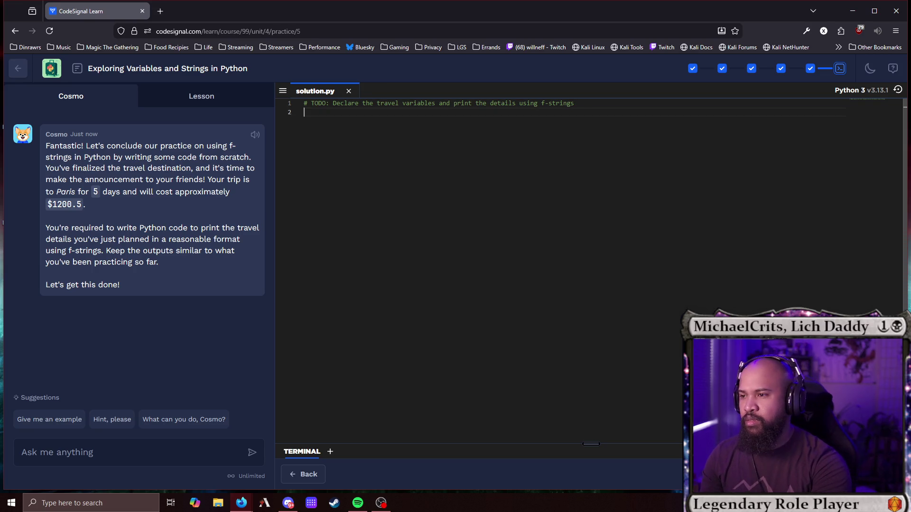
{"action": "type", "text": "Days in"}
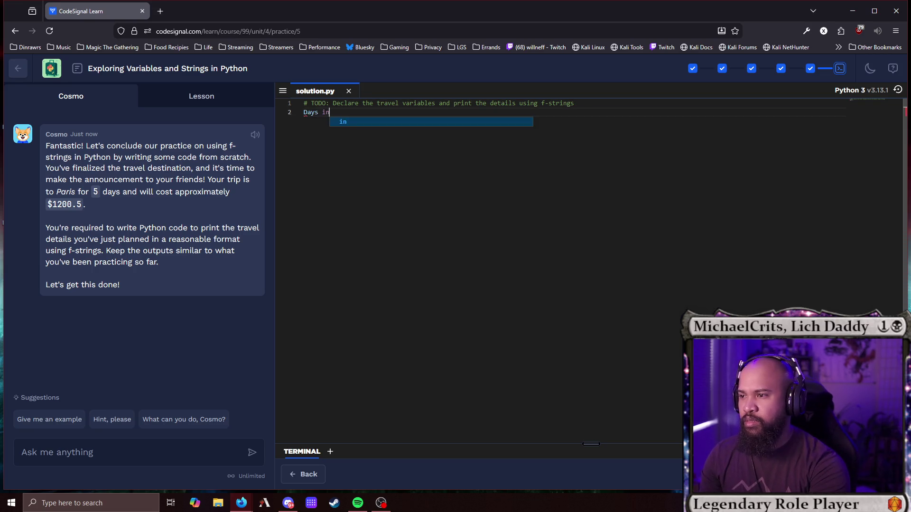
{"action": "key", "text": "BackSpace"}
{"action": "key", "text": "BackSpace"}
{"action": "key", "text": "BackSpace"}
{"action": "type", "text": "days_in "}
{"action": "type", "text": "paris = 5"}
{"action": "key", "text": "Return"}
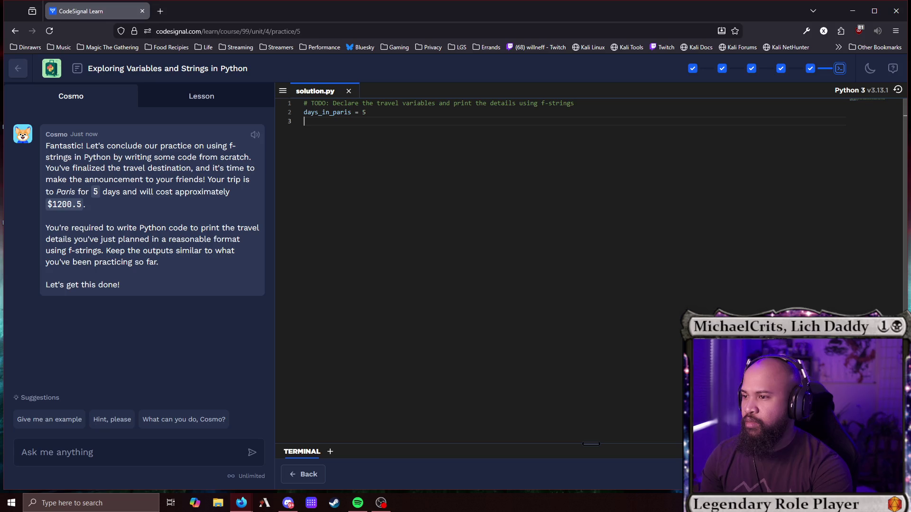
{"action": "type", "text": "paris_cost = 1200.5"}
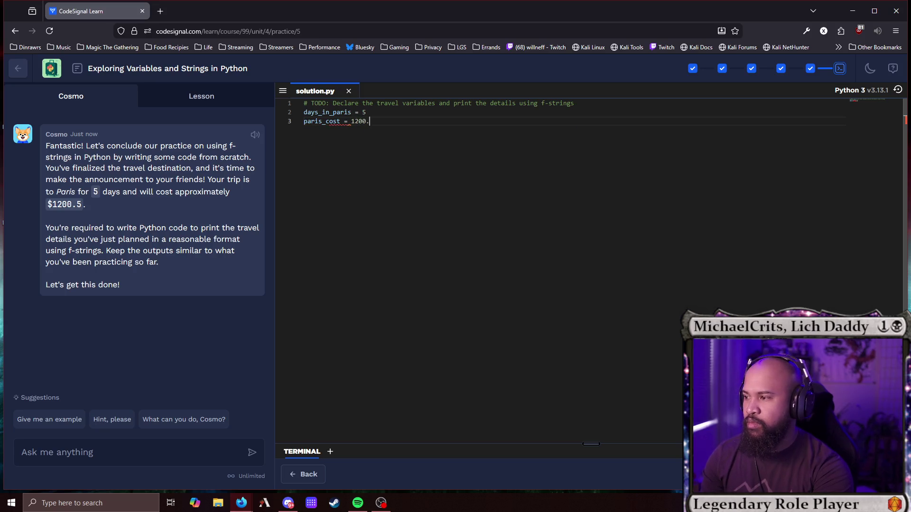
{"action": "type", "text": "0"}
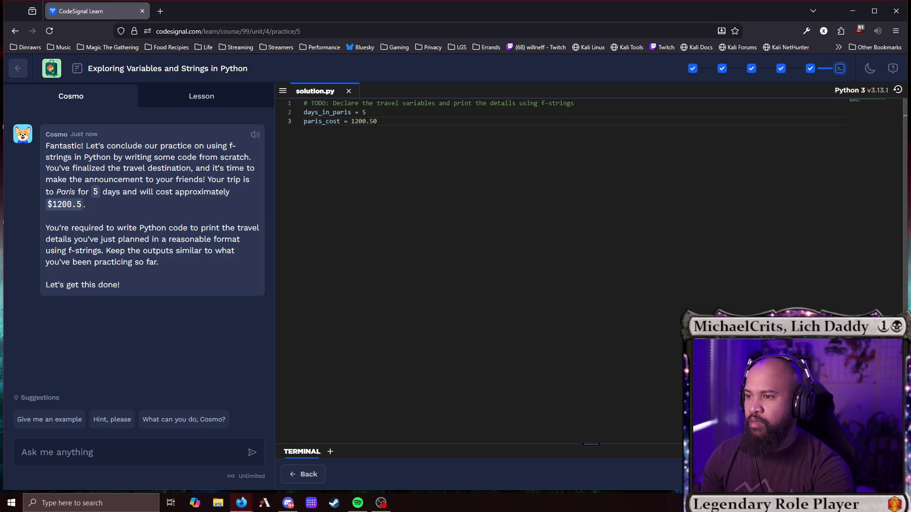
{"action": "key", "text": "BackSpace"}
{"action": "key", "text": "BackSpace"}
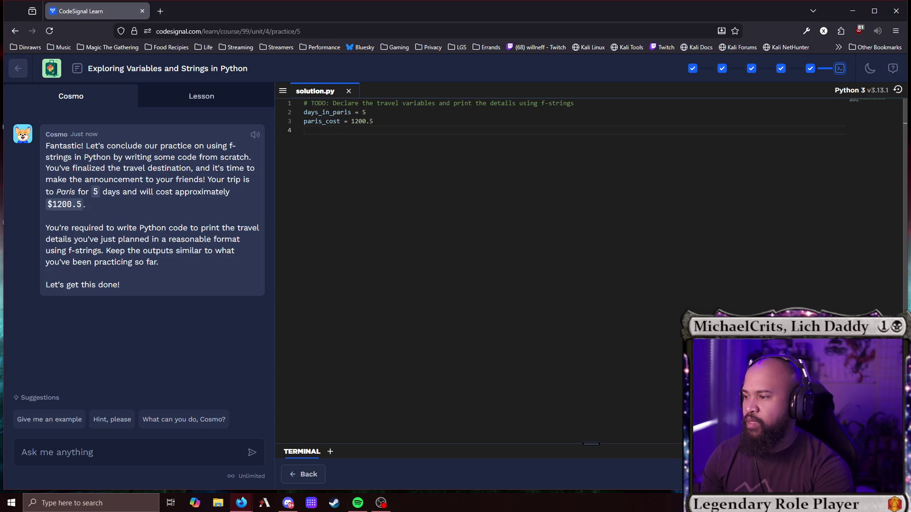
Write the f-string print 'We are spending {} days in paris which should come out to ${}'.
{"action": "type", "text": "pri"}
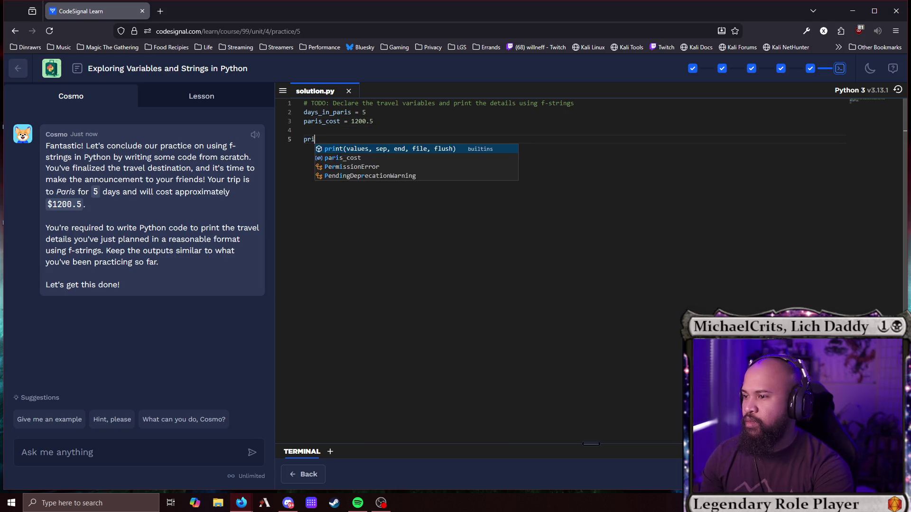
{"action": "type", "text": "nt(f\""}
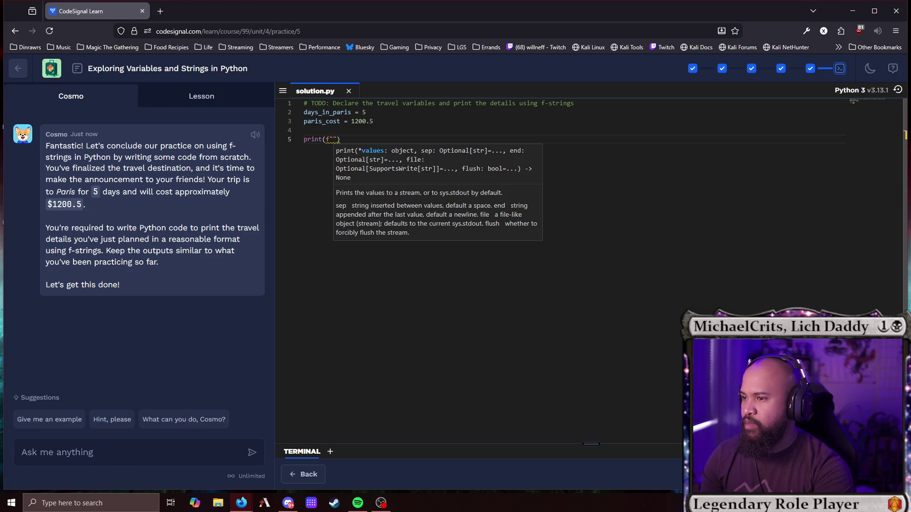
{"action": "type", "text": "We are spe"}
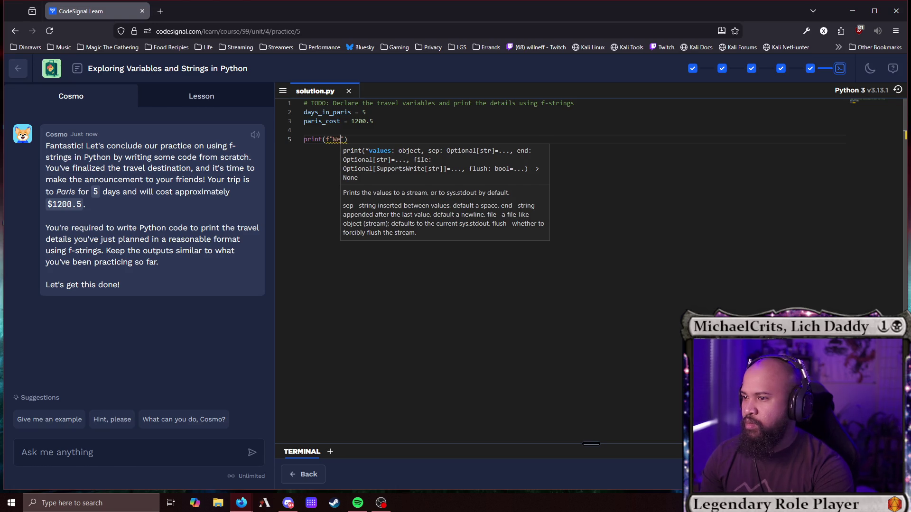
{"action": "type", "text": "nding "}
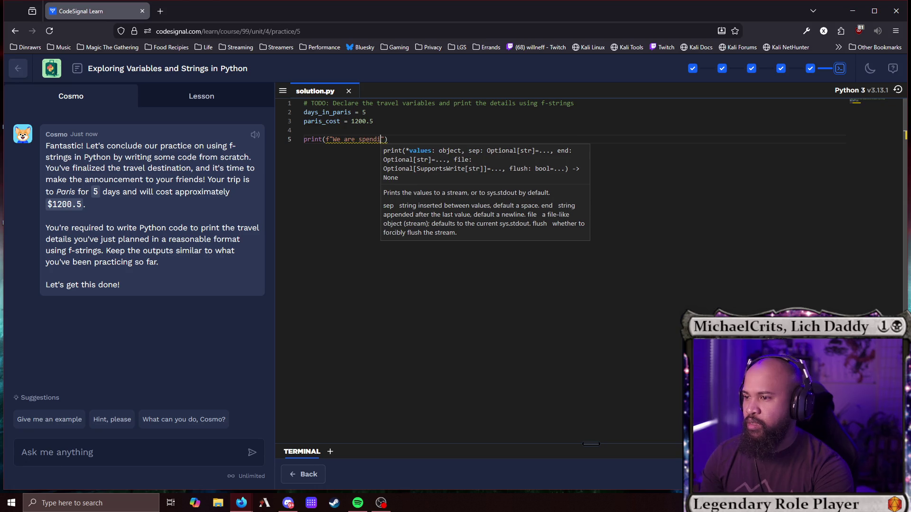
{"action": "type", "text": "{"}
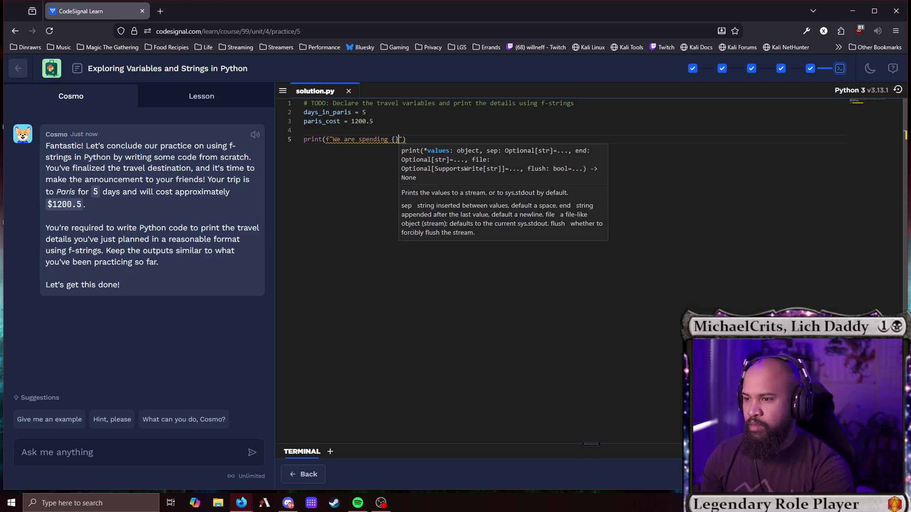
{"action": "type", "text": "days"}
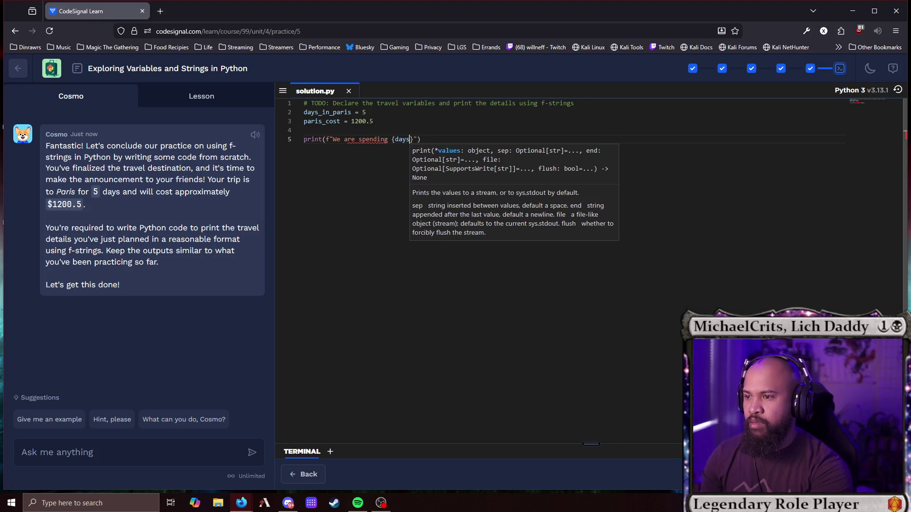
{"action": "key", "text": "BackSpace"}
{"action": "key", "text": "BackSpace"}
{"action": "key", "text": "BackSpace"}
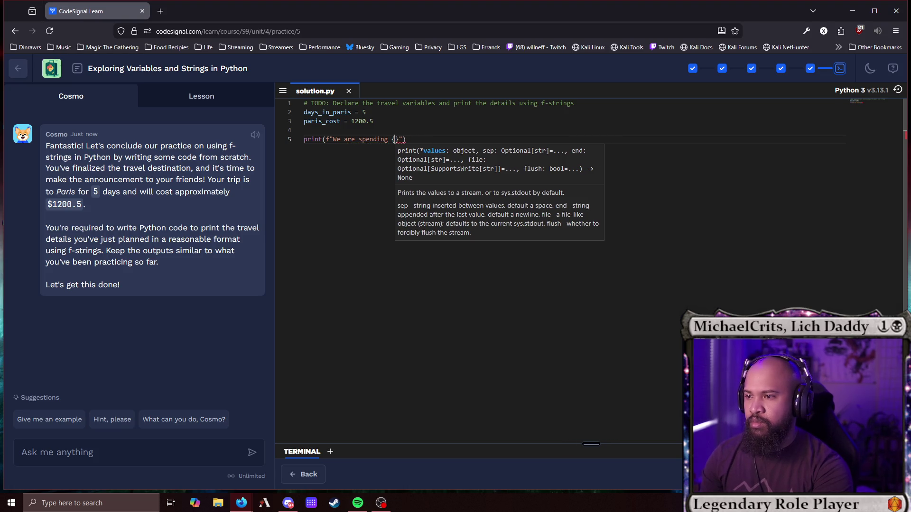
{"action": "key", "text": "Right"}
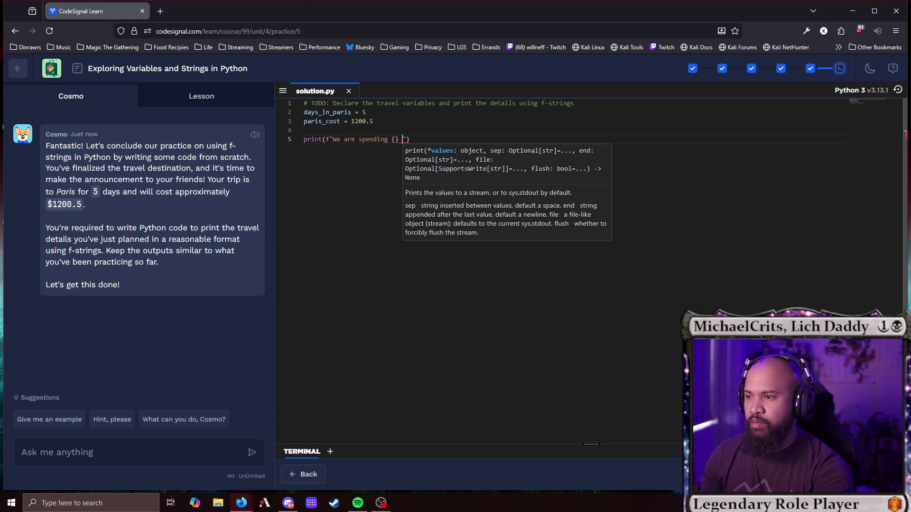
{"action": "type", "text": "days in"}
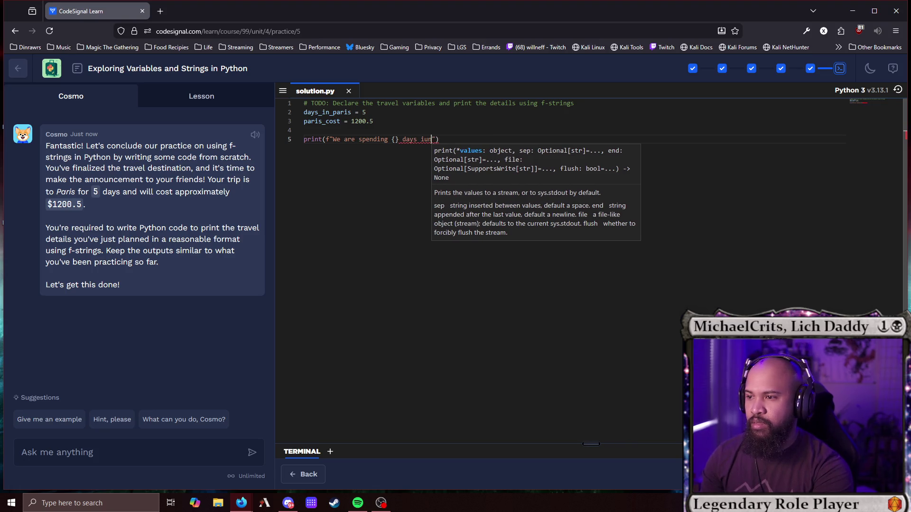
{"action": "type", "text": " paris which"}
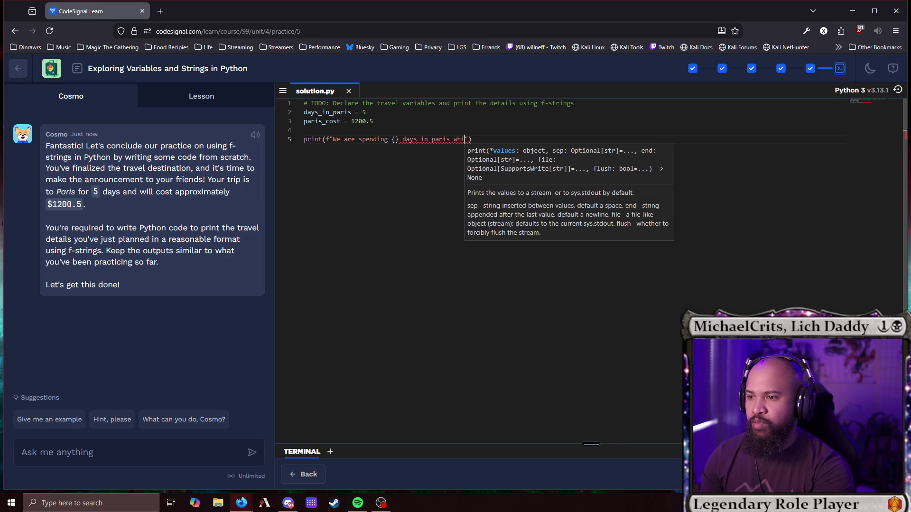
{"action": "type", "text": " should com"}
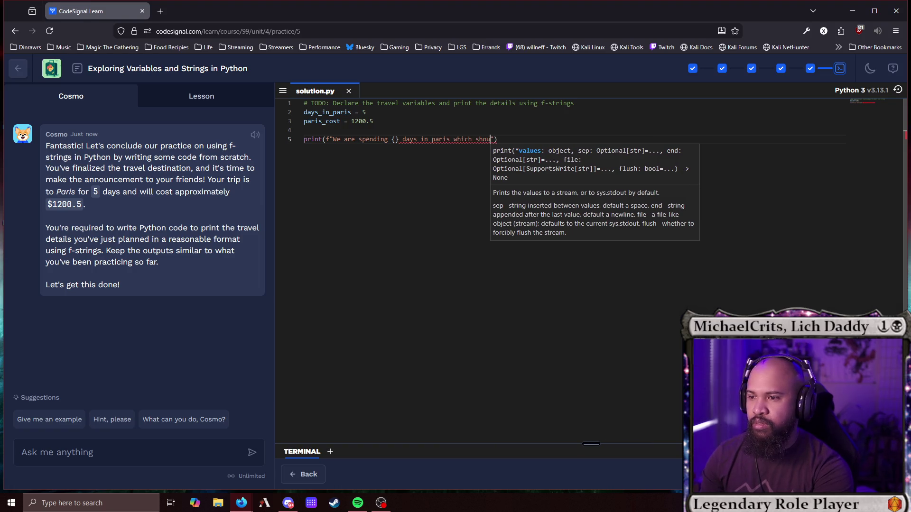
{"action": "type", "text": "e out to "}
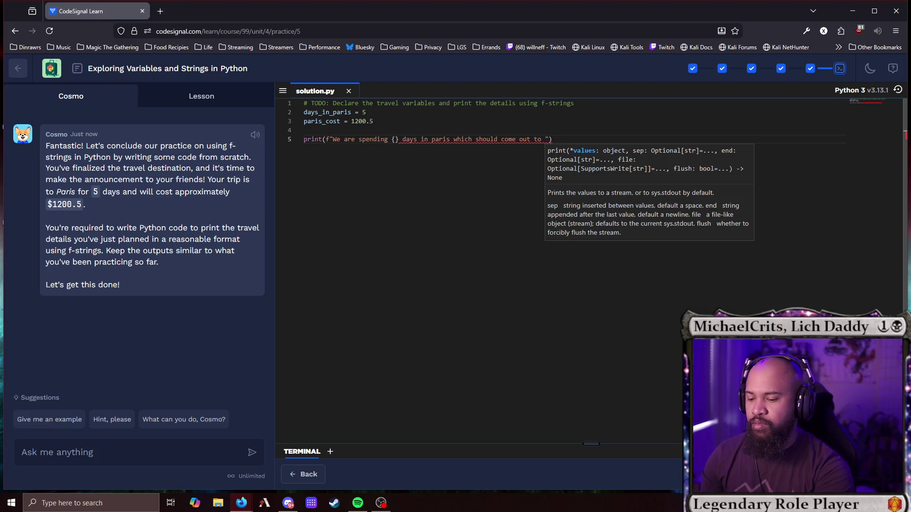
{"action": "type", "text": "$"}
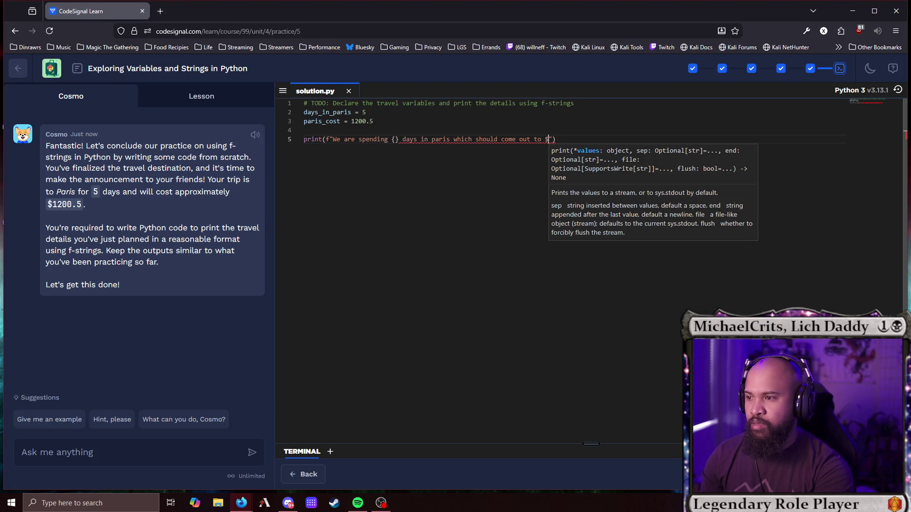
{"action": "type", "text": "{"}
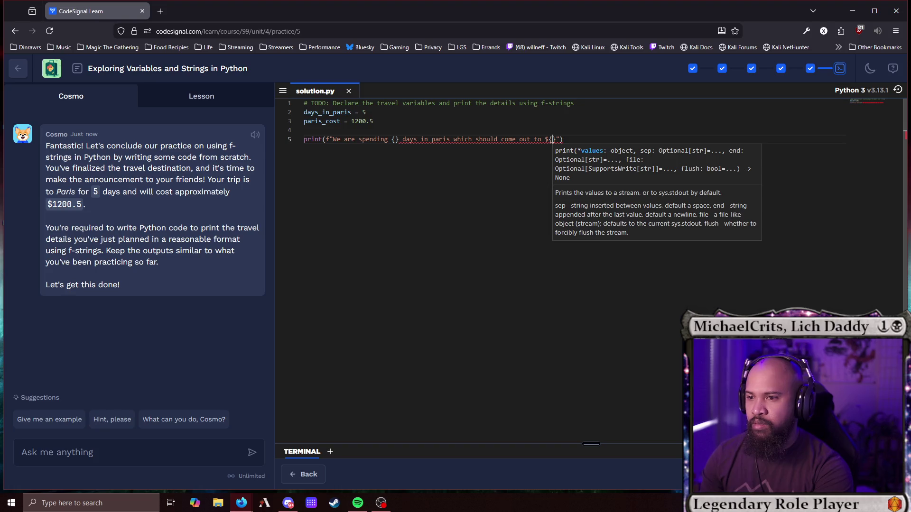
{"action": "type", "text": "}"}
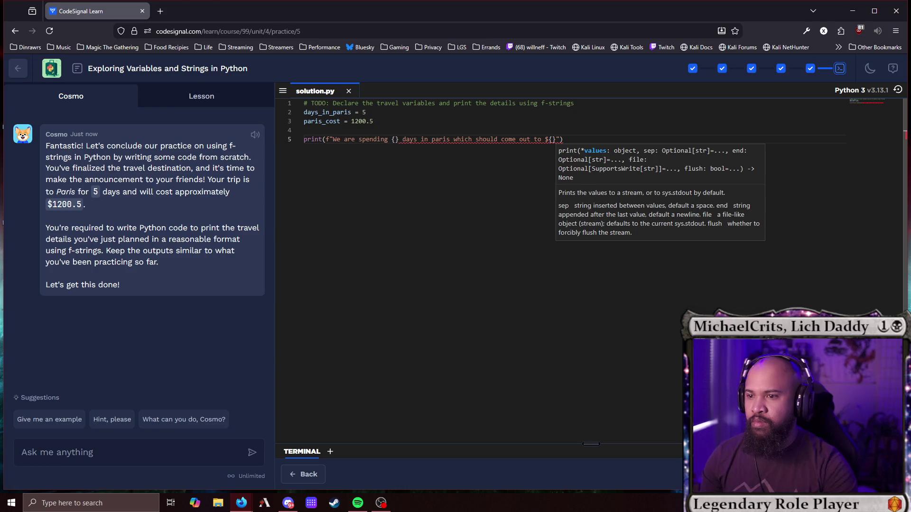
Fill the braces with days_in_paris and paris_cost, then run the code.
{"action": "double_click", "coordinate": [326, 112]}
{"action": "key", "text": "ctrl+c"}
{"action": "left_click", "coordinate": [395, 139]}
{"action": "key", "text": "ctrl+v"}
{"action": "double_click", "coordinate": [314, 122]}
{"action": "key", "text": "ctrl+c"}
{"action": "left_click", "coordinate": [599, 140]}
{"action": "key", "text": "ctrl+v"}
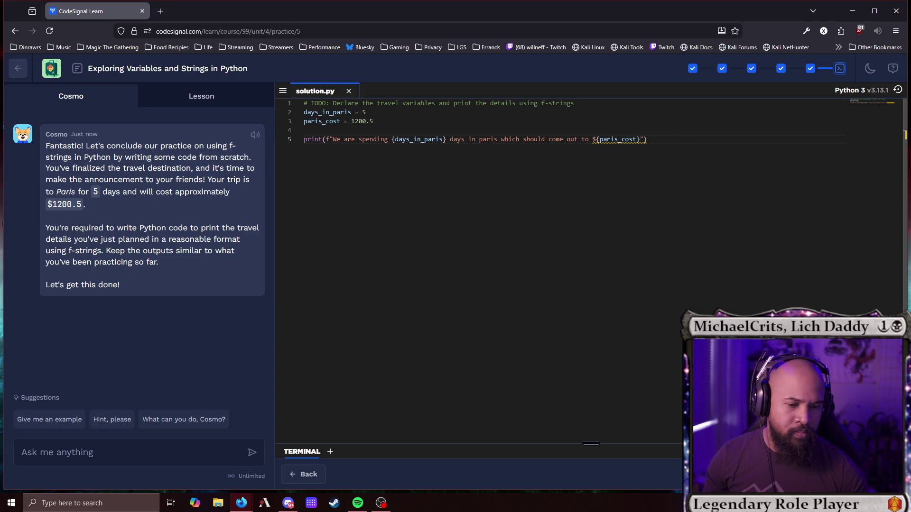
{"action": "key", "text": "ctrl+Return"}
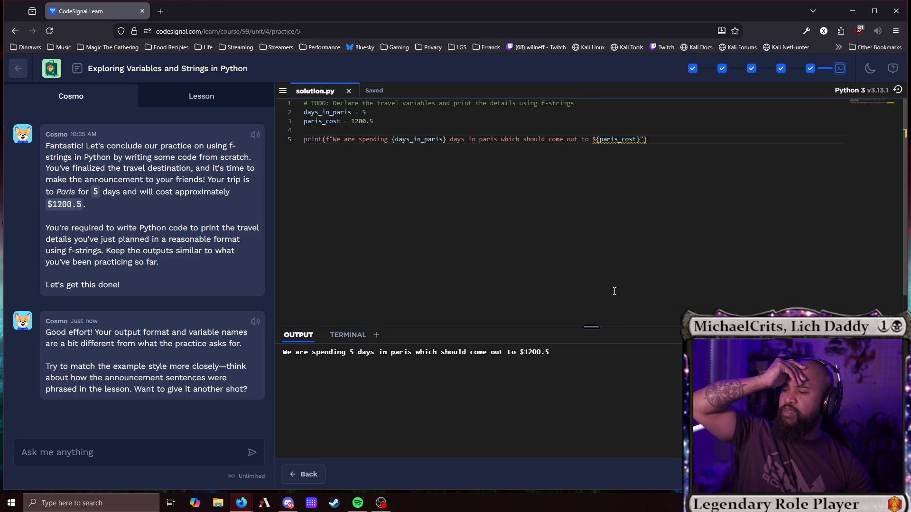
Copy the lesson's trip-length print line into the editor below line 5.
{"action": "left_click", "coordinate": [204, 96]}
{"action": "scroll", "coordinate": [205, 292], "scroll_direction": "down", "scroll_amount": 5}
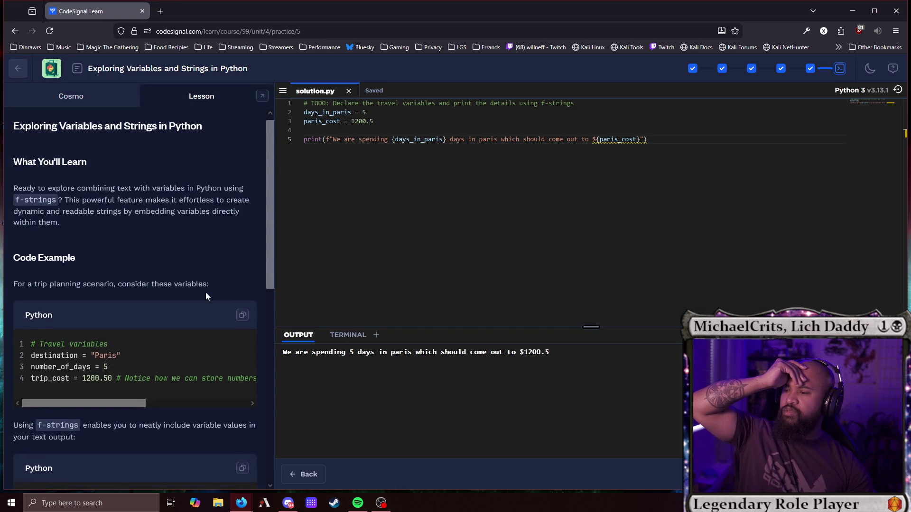
{"action": "scroll", "coordinate": [205, 293], "scroll_direction": "down", "scroll_amount": 2}
{"action": "mouse_move", "coordinate": [187, 292]}
{"action": "left_mouse_down"}
{"action": "mouse_move", "coordinate": [241, 297]}
{"action": "mouse_move", "coordinate": [157, 292]}
{"action": "left_mouse_up"}
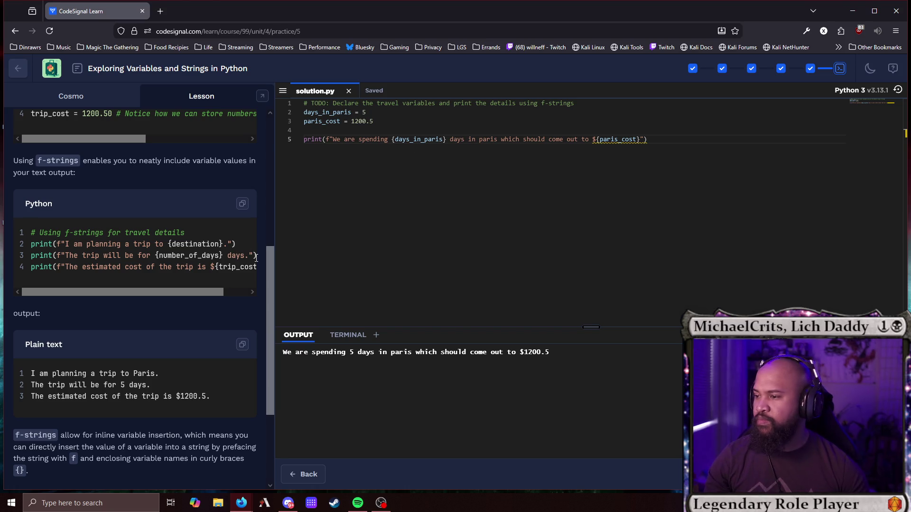
{"action": "left_click_drag", "start_coordinate": [256, 255], "coordinate": [1, 258]}
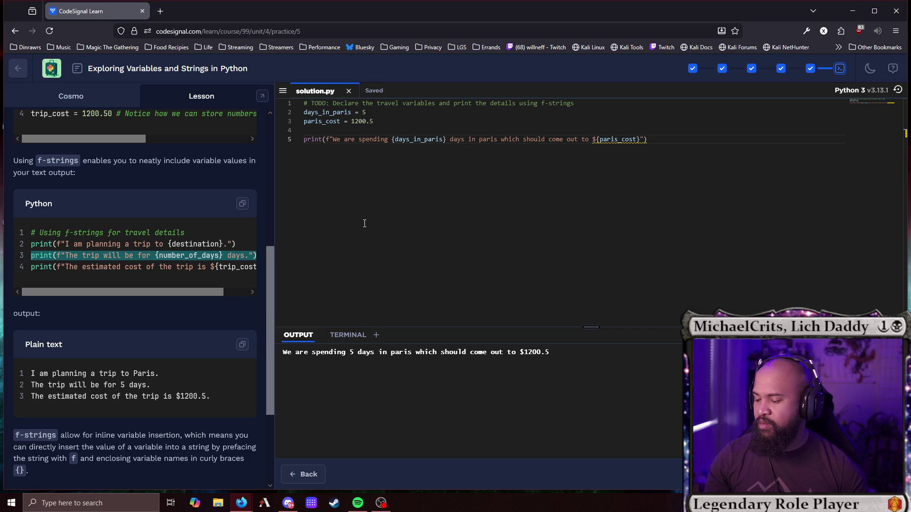
{"action": "left_click", "coordinate": [678, 145]}
{"action": "key", "text": "Return"}
{"action": "key", "text": "ctrl+v"}
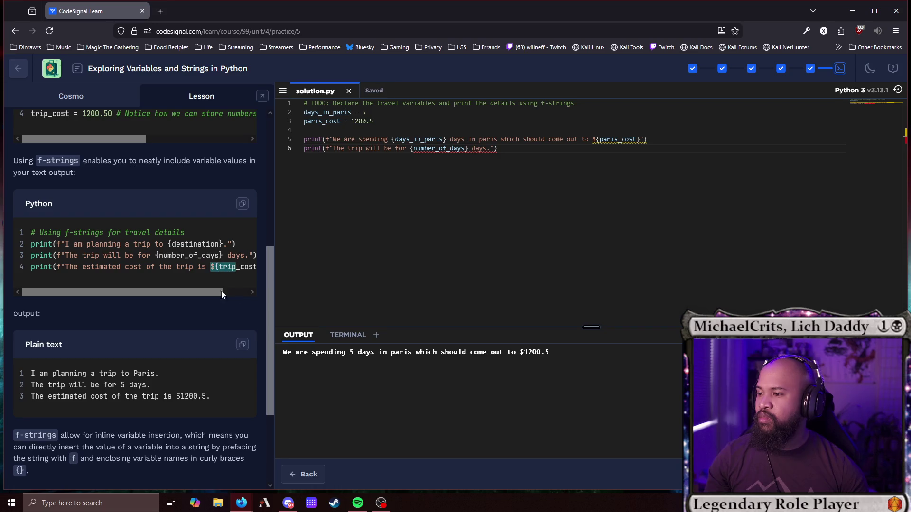
Copy the lesson's estimated-cost print line into the editor below it.
{"action": "left_click_drag", "start_coordinate": [219, 293], "coordinate": [283, 294]}
{"action": "left_click_drag", "start_coordinate": [251, 267], "coordinate": [32, 269]}
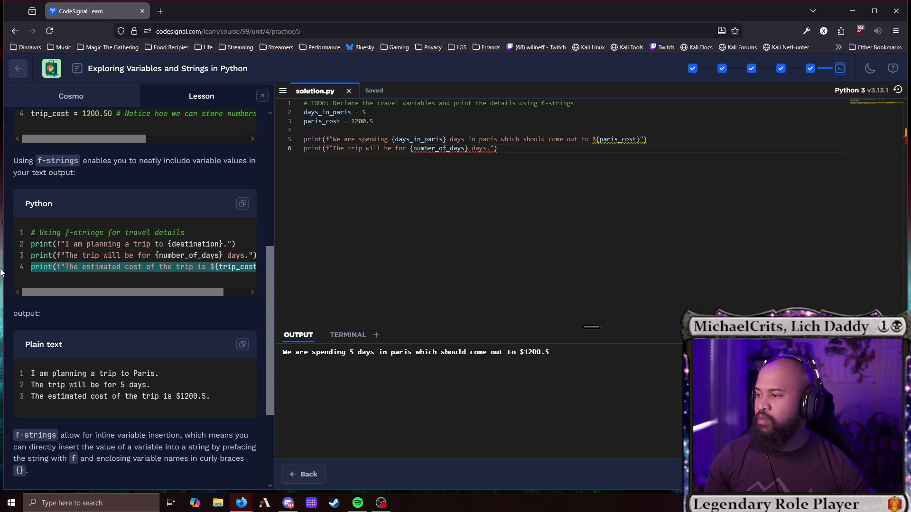
{"action": "left_click", "coordinate": [516, 153]}
{"action": "key", "text": "Return"}
{"action": "key", "text": "ctrl+v"}
{"action": "left_click", "coordinate": [502, 158]}
{"action": "type", "text": "."}
Delete the old sentence, swap in days_in_paris and paris_cost, and rerun the code.
{"action": "left_click_drag", "start_coordinate": [648, 139], "coordinate": [267, 148]}
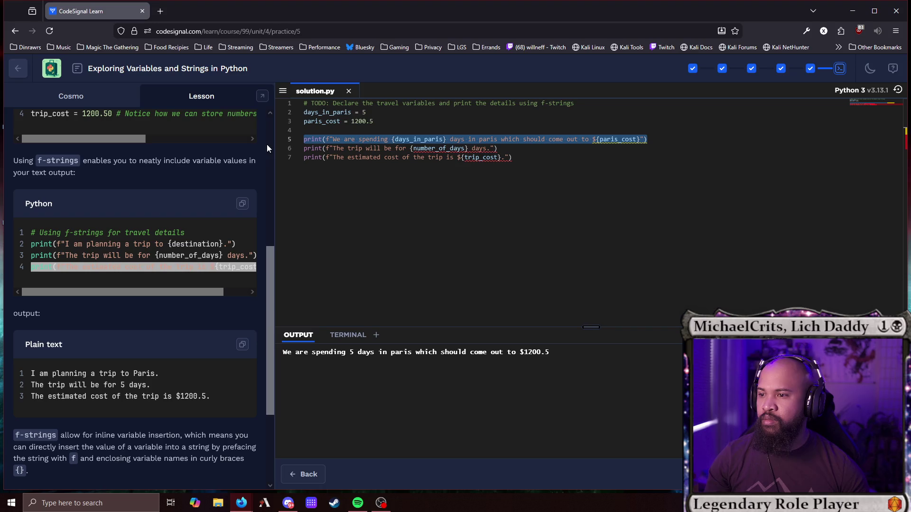
{"action": "key", "text": "BackSpace"}
{"action": "key", "text": "BackSpace"}
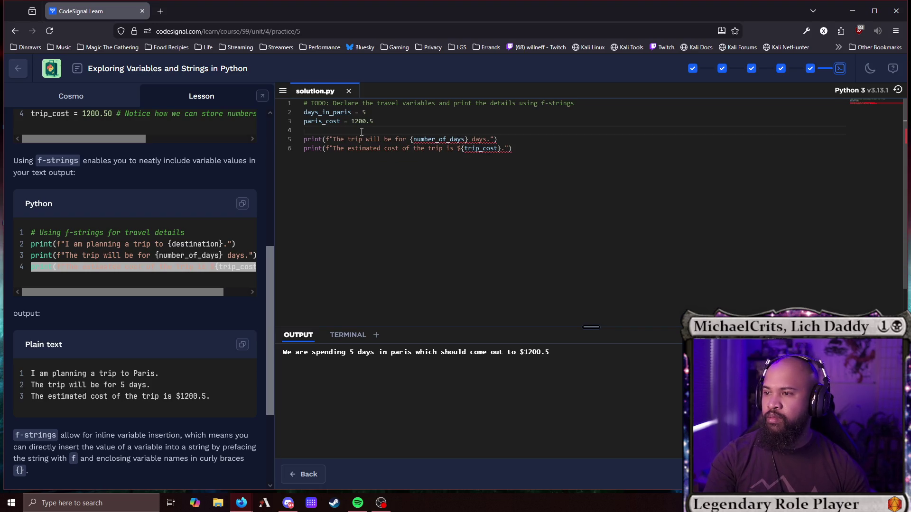
{"action": "double_click", "coordinate": [332, 113]}
{"action": "key", "text": "ctrl+c"}
{"action": "double_click", "coordinate": [437, 139]}
{"action": "key", "text": "ctrl+v"}
{"action": "double_click", "coordinate": [331, 121]}
{"action": "double_click", "coordinate": [496, 148]}
{"action": "key", "text": "ctrl+v"}
{"action": "key", "text": "ctrl+Return"}
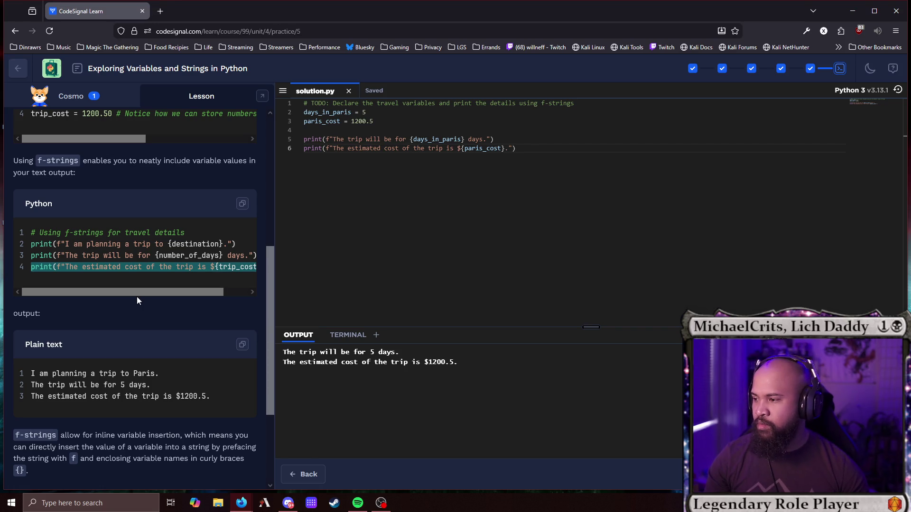
{"action": "key", "text": "ctrl+Return"}
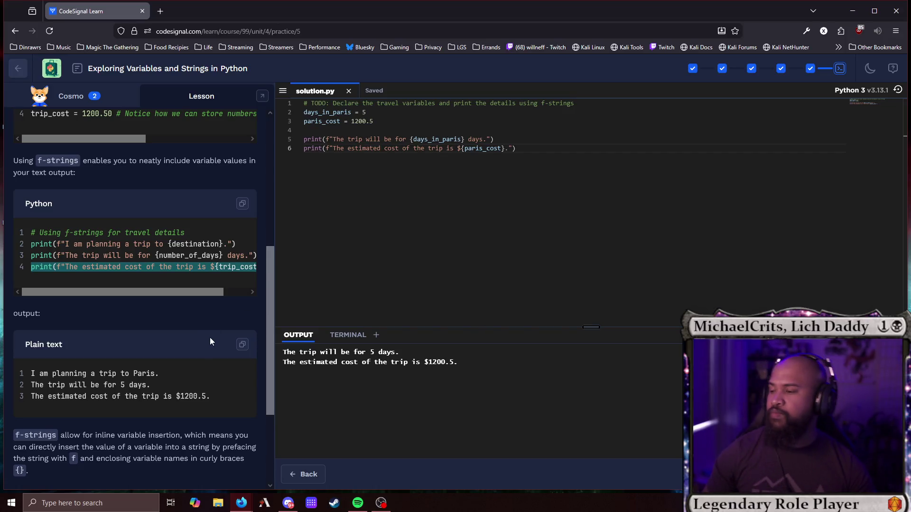
Paste the lesson's 'I am planning a trip to' print line above the other prints.
{"action": "scroll", "coordinate": [210, 339], "scroll_direction": "down", "scroll_amount": 3}
{"action": "scroll", "coordinate": [210, 338], "scroll_direction": "up", "scroll_amount": 5}
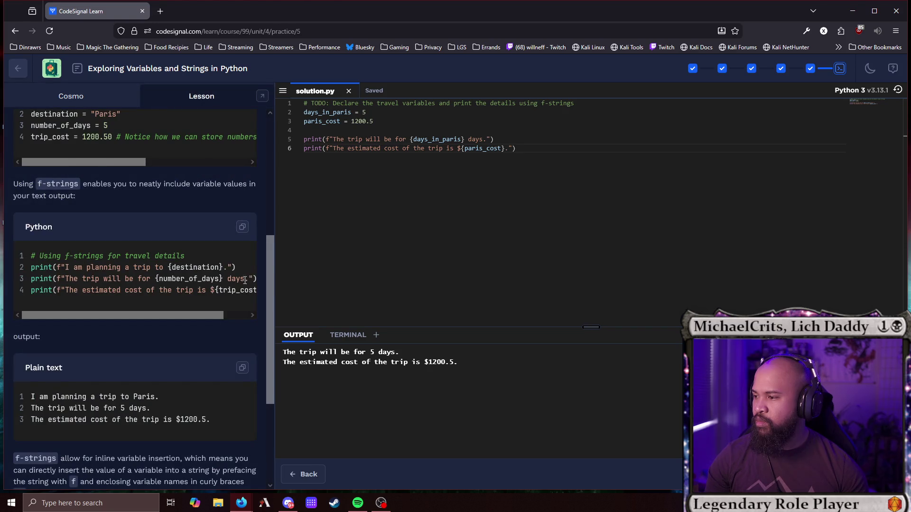
{"action": "left_click_drag", "start_coordinate": [238, 267], "coordinate": [25, 275]}
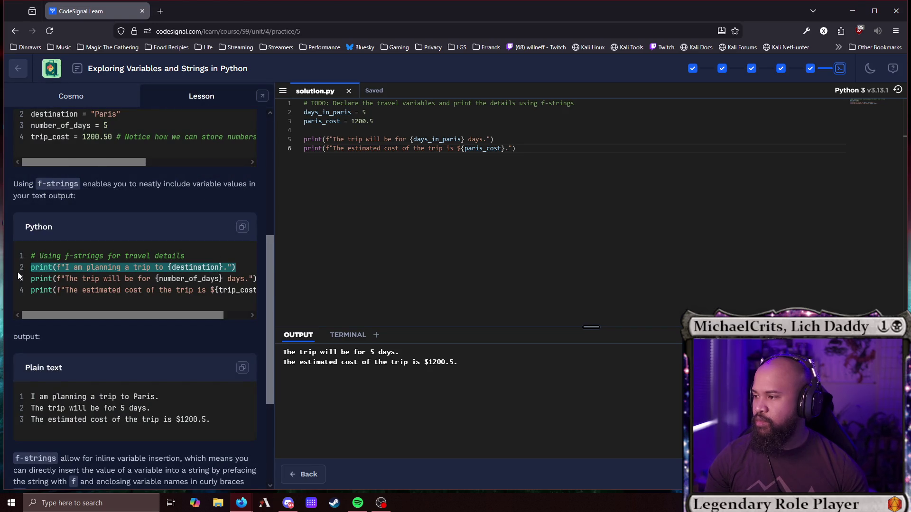
{"action": "left_click", "coordinate": [356, 130]}
{"action": "key", "text": "Return"}
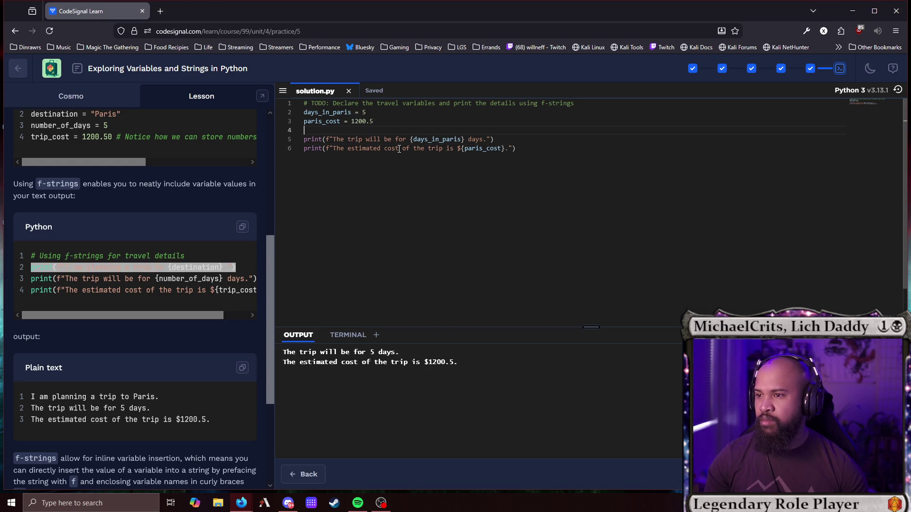
{"action": "key", "text": "ctrl+v"}
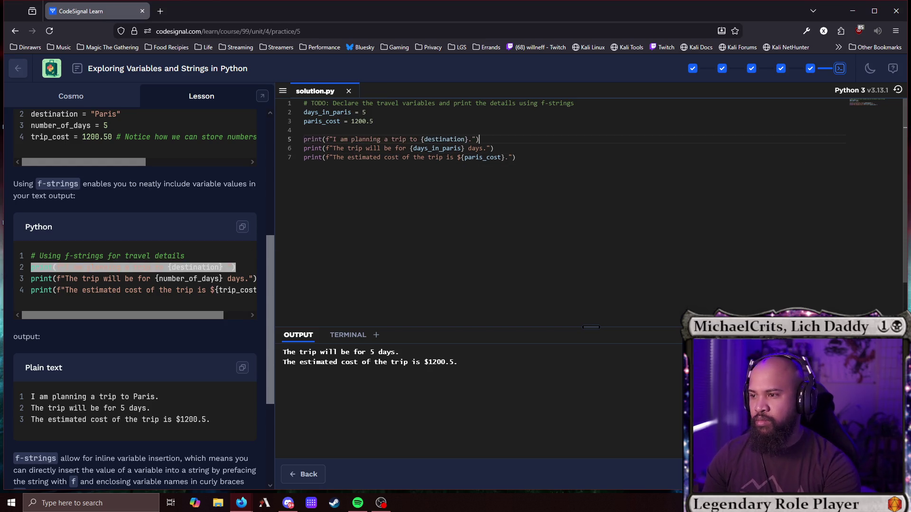
Declare destination = "Paris" below the TODO comment and run the three-line output.
{"action": "left_click", "coordinate": [479, 103]}
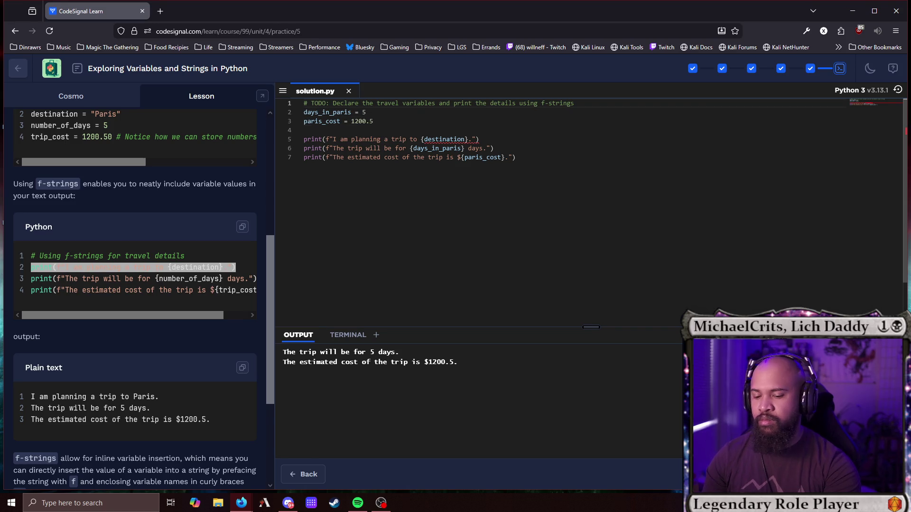
{"action": "key", "text": "Return"}
{"action": "type", "text": "destination = \"Pr"}
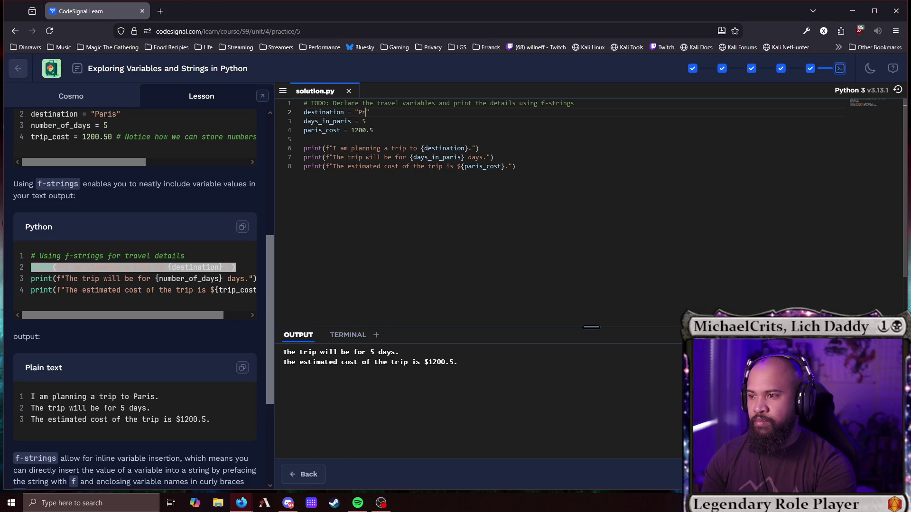
{"action": "key", "text": "BackSpace"}
{"action": "type", "text": "aris"}
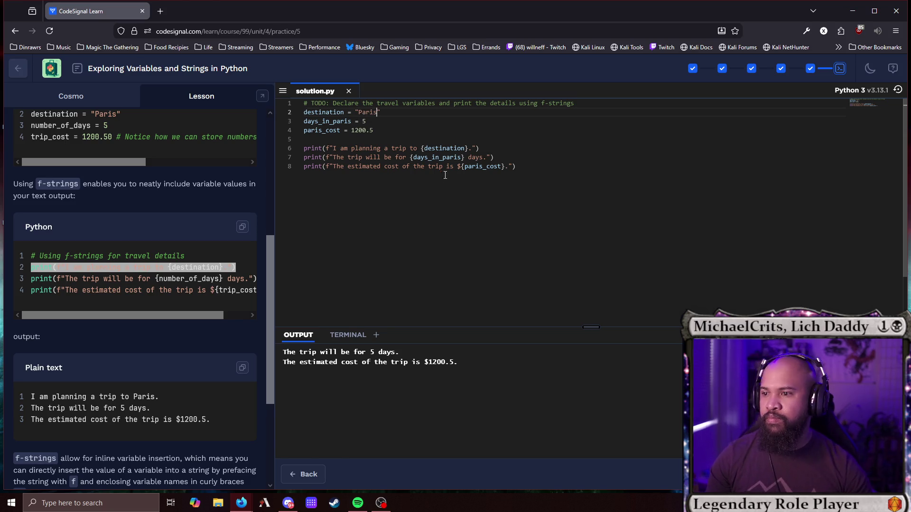
{"action": "key", "text": "ctrl+Return"}
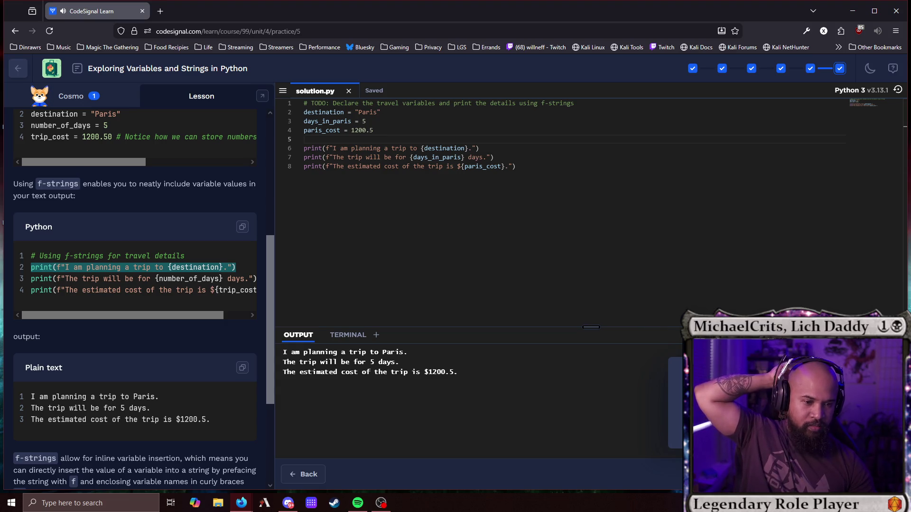
{"action": "left_click", "coordinate": [593, 264]}
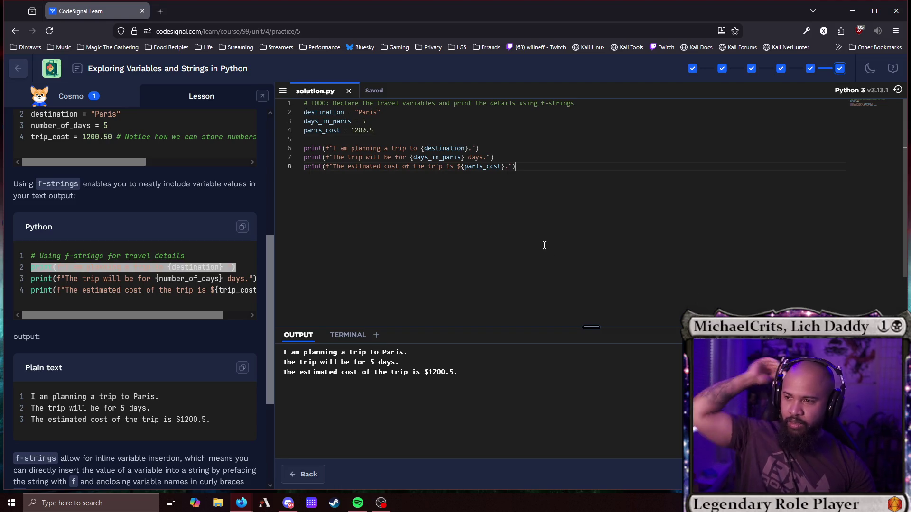
{"action": "left_click", "coordinate": [371, 112]}
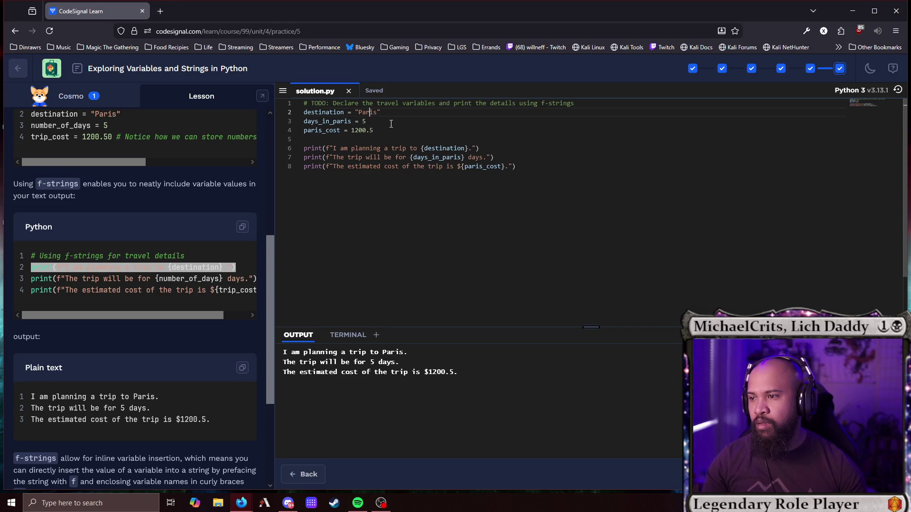
Replace "Paris" with a three-line triple-quoted 'This is a sentence block…' string and rerun.
{"action": "mouse_move", "coordinate": [430, 147]}
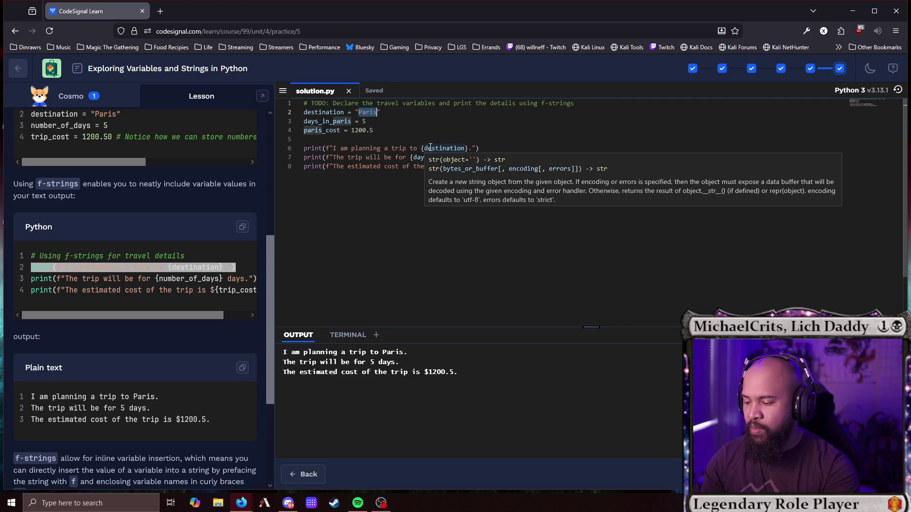
{"action": "key", "text": "BackSpace"}
{"action": "key", "text": "BackSpace"}
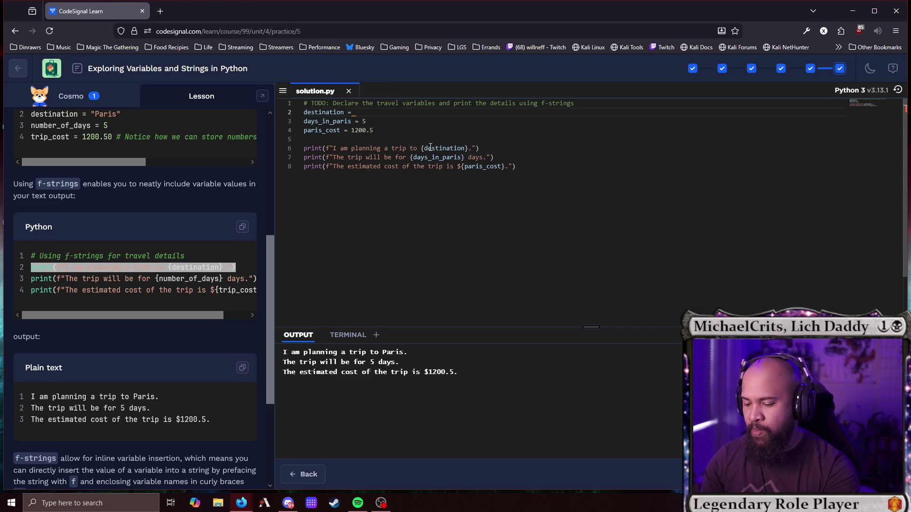
{"action": "type", "text": "\""}
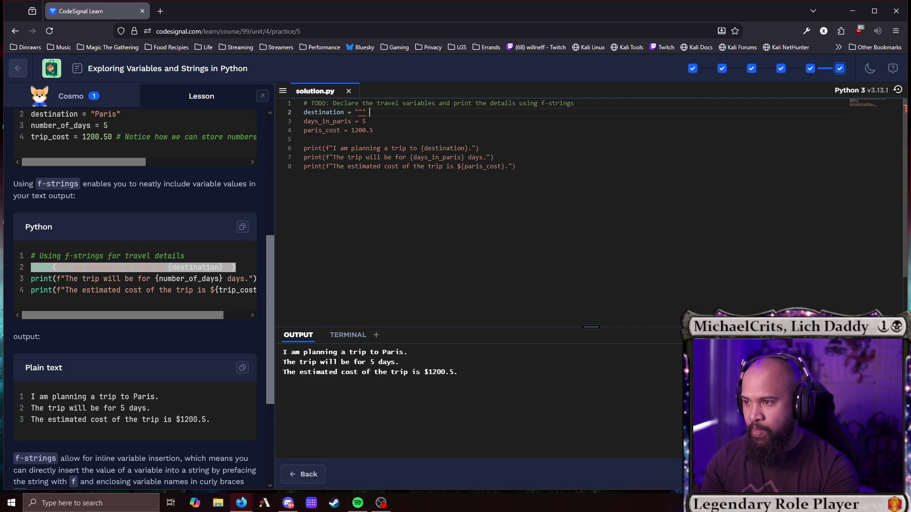
{"action": "type", "text": "\""}
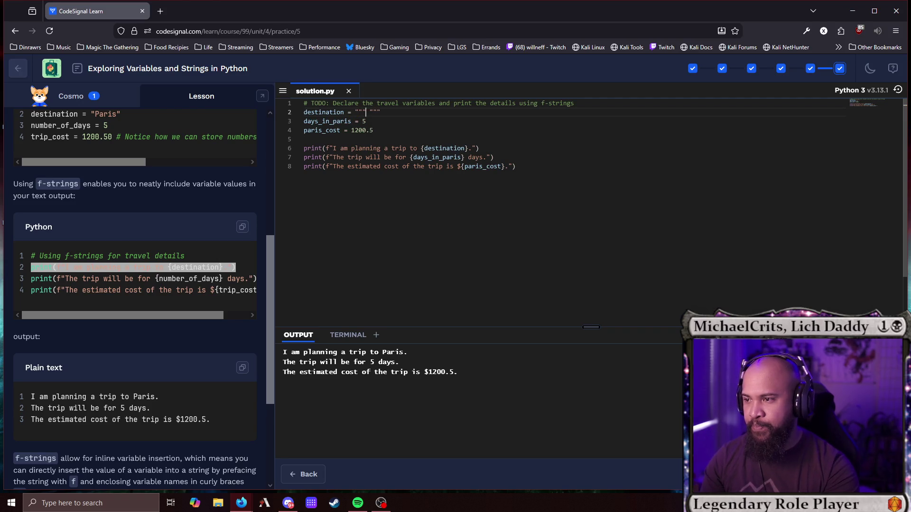
{"action": "type", "text": " This is a sentence block"}
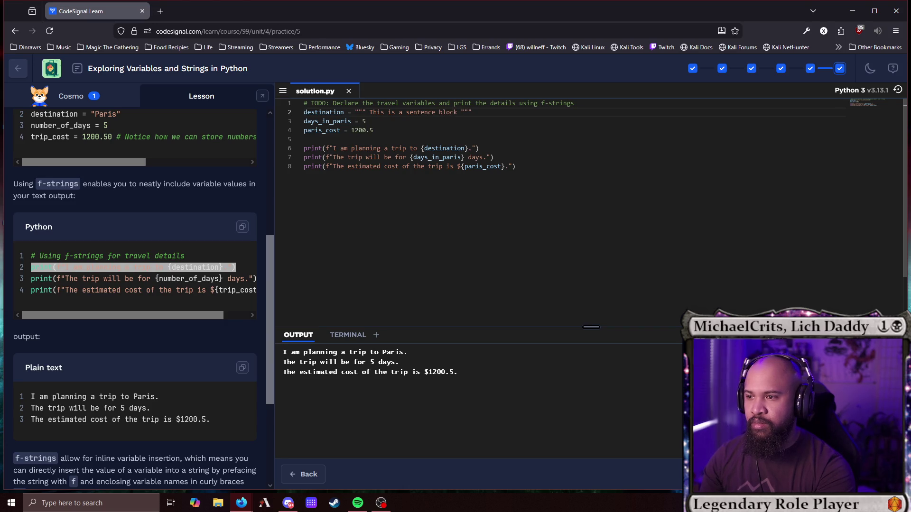
{"action": "key", "text": "Return"}
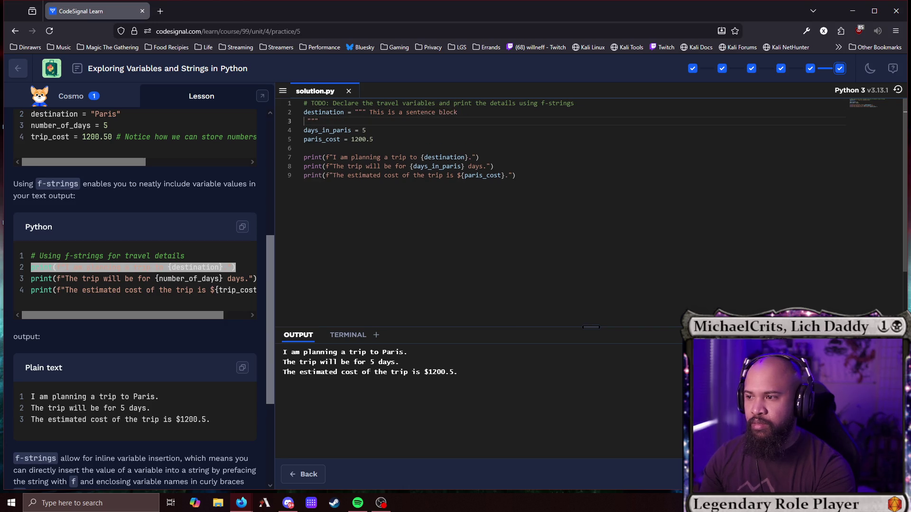
{"action": "type", "text": "It can be ex"}
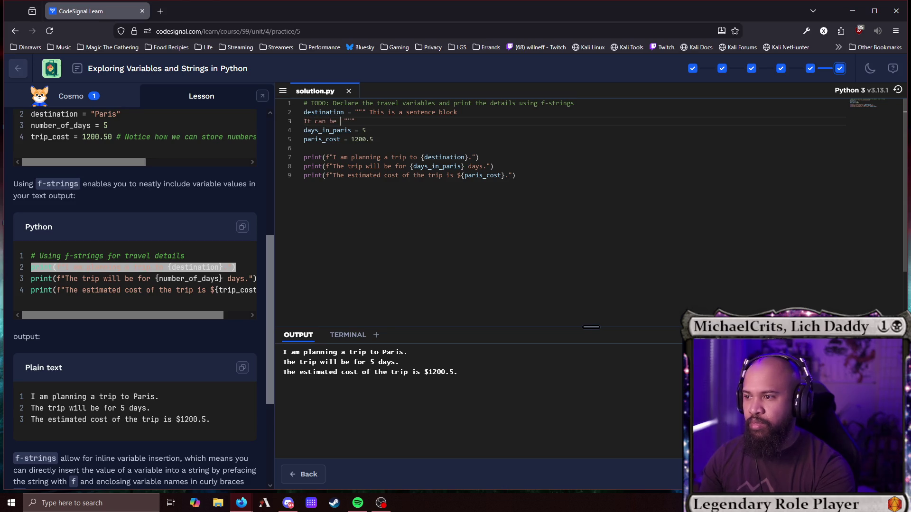
{"action": "type", "text": "tended o "}
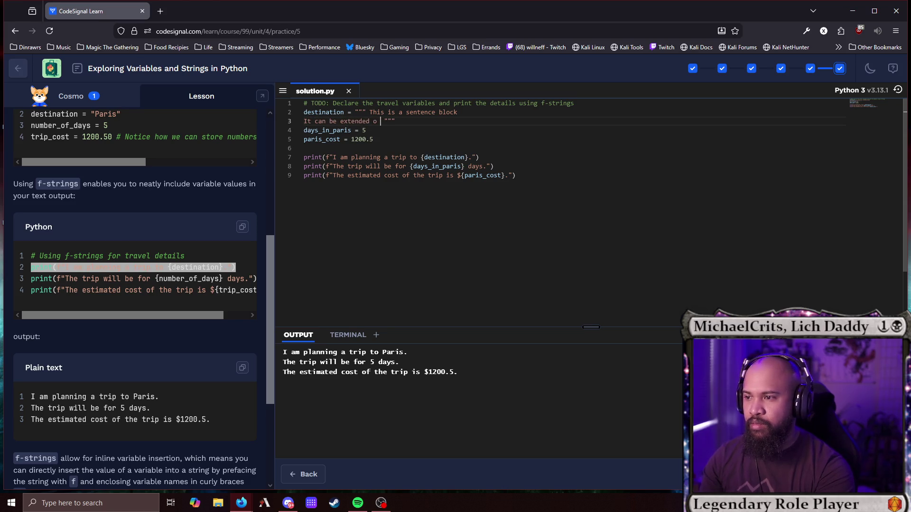
{"action": "type", "text": "to"}
{"action": "key", "text": "Return"}
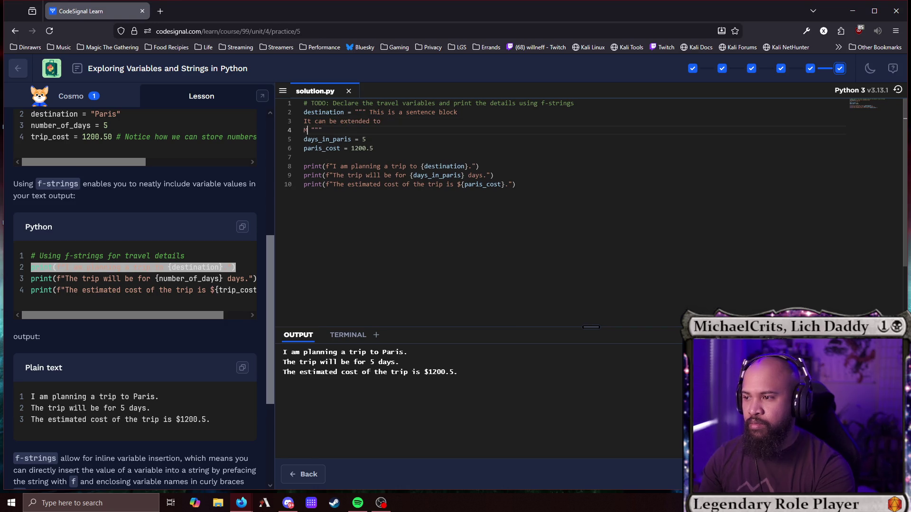
{"action": "type", "text": "ultiple L"}
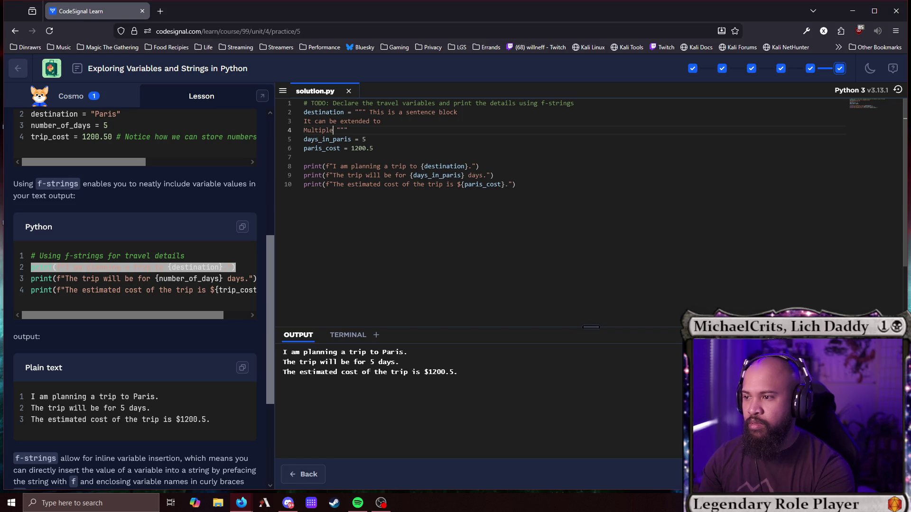
{"action": "type", "text": "ines"}
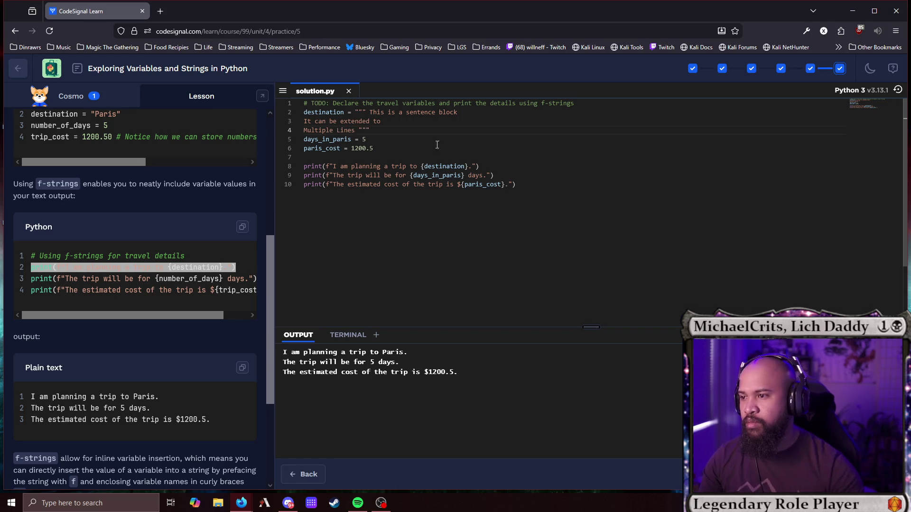
{"action": "key", "text": "ctrl+Return"}
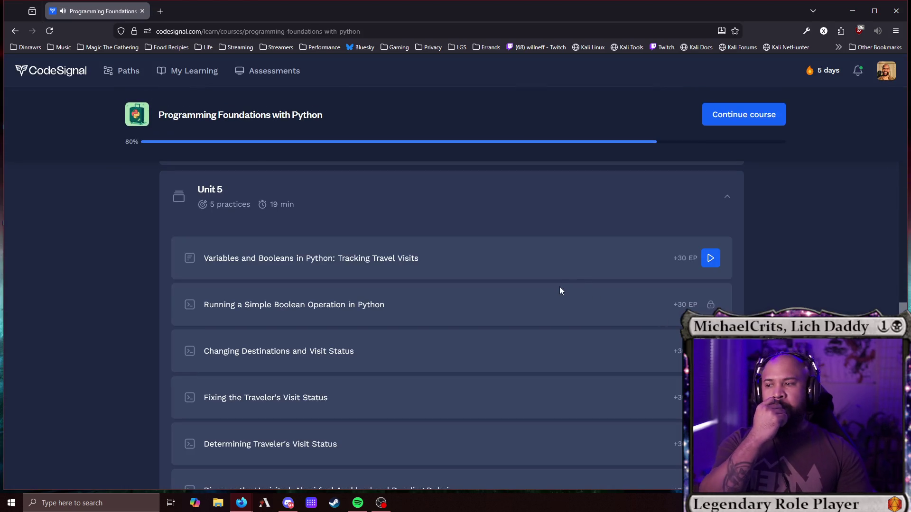
Start the Variables and Booleans: Tracking Travel Visits lesson, read it, and begin the first practice.
{"action": "left_click", "coordinate": [710, 259]}
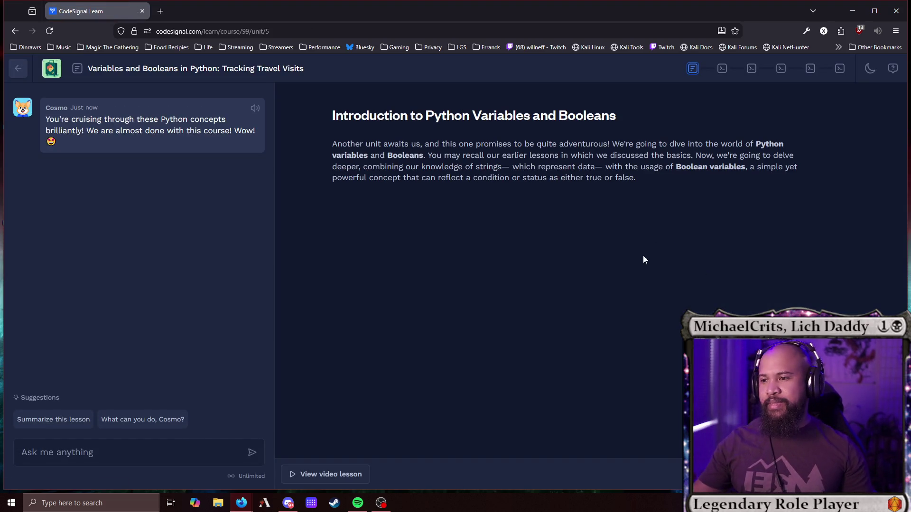
{"action": "scroll", "coordinate": [569, 266], "scroll_direction": "down", "scroll_amount": 5}
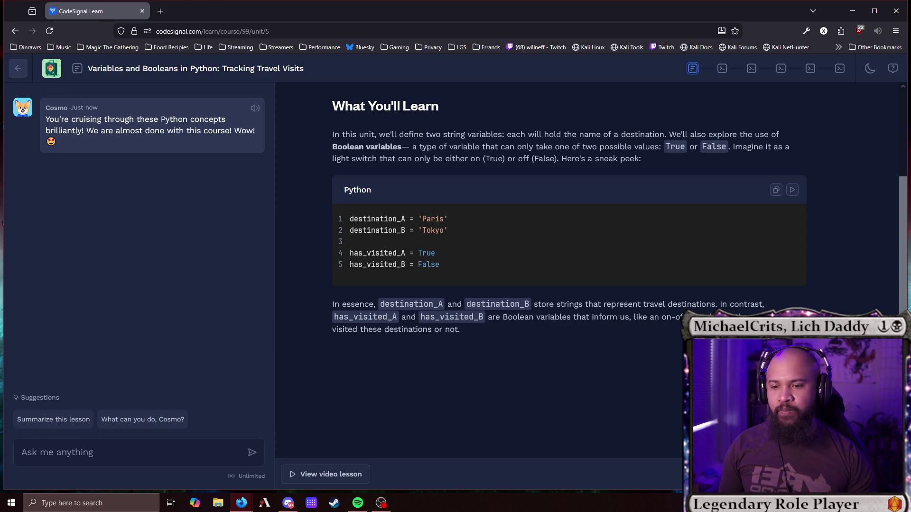
{"action": "scroll", "coordinate": [569, 213], "scroll_direction": "down", "scroll_amount": 5}
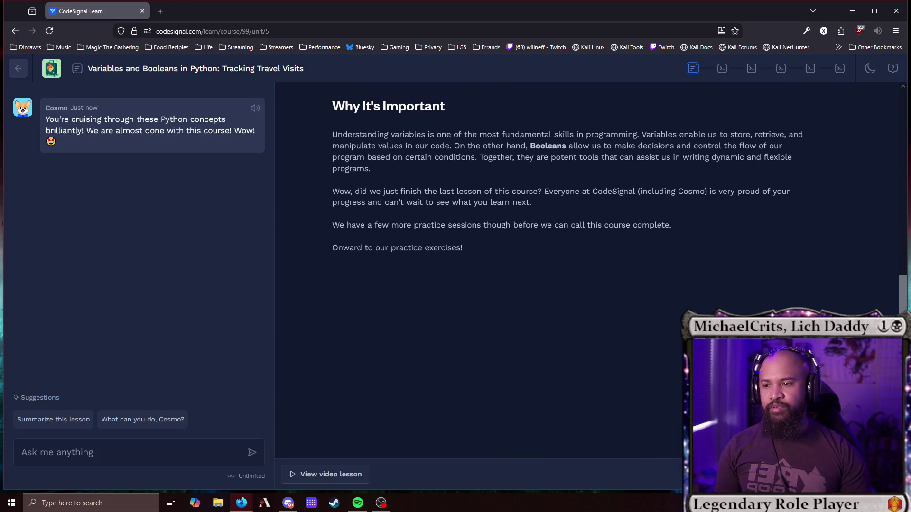
{"action": "left_click", "coordinate": [844, 474]}
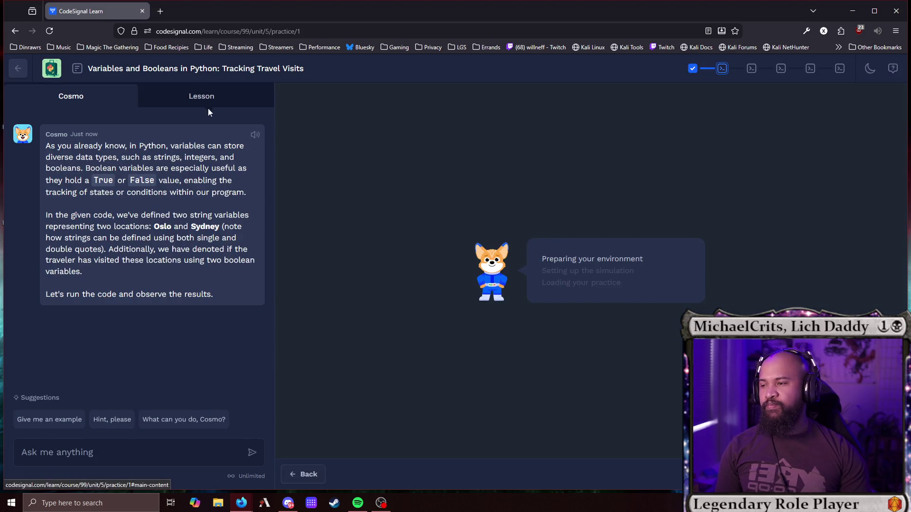
Scroll through the lesson's Paris example text alongside the Oslo/Sydney solution.py code.
{"action": "scroll", "coordinate": [200, 196], "scroll_direction": "down", "scroll_amount": 4}
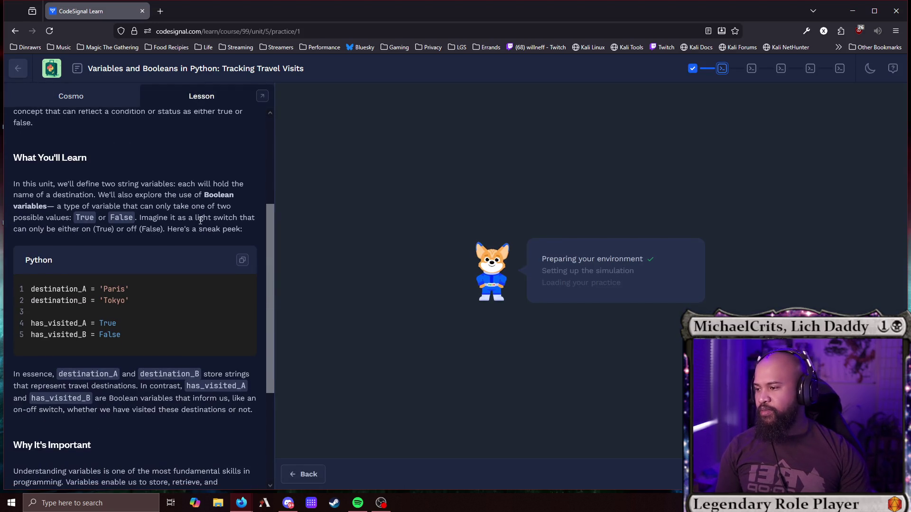
{"action": "scroll", "coordinate": [209, 284], "scroll_direction": "down", "scroll_amount": 1}
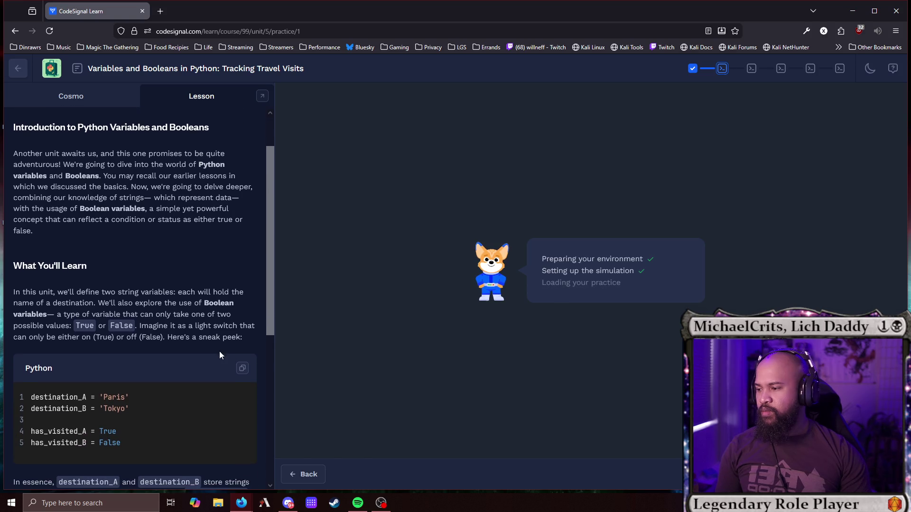
{"action": "left_click_drag", "start_coordinate": [132, 398], "coordinate": [101, 397]}
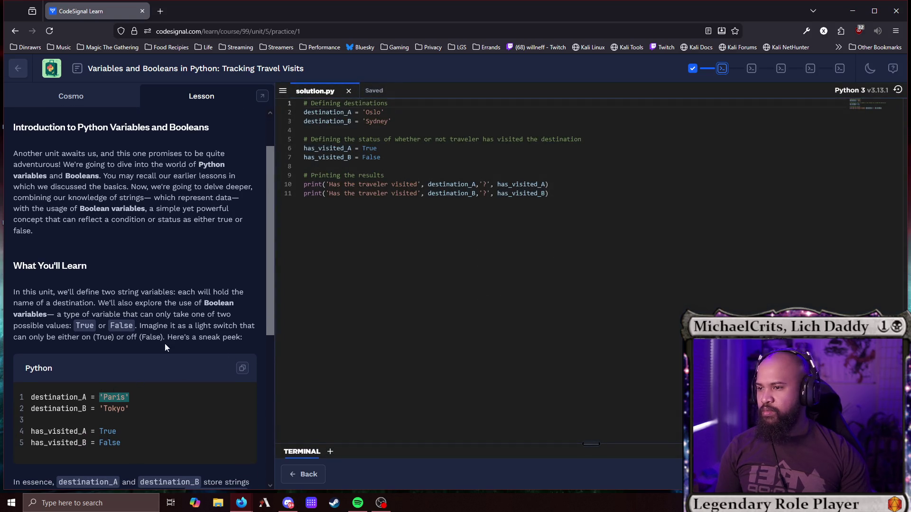
{"action": "scroll", "coordinate": [261, 180], "scroll_direction": "up", "scroll_amount": 1}
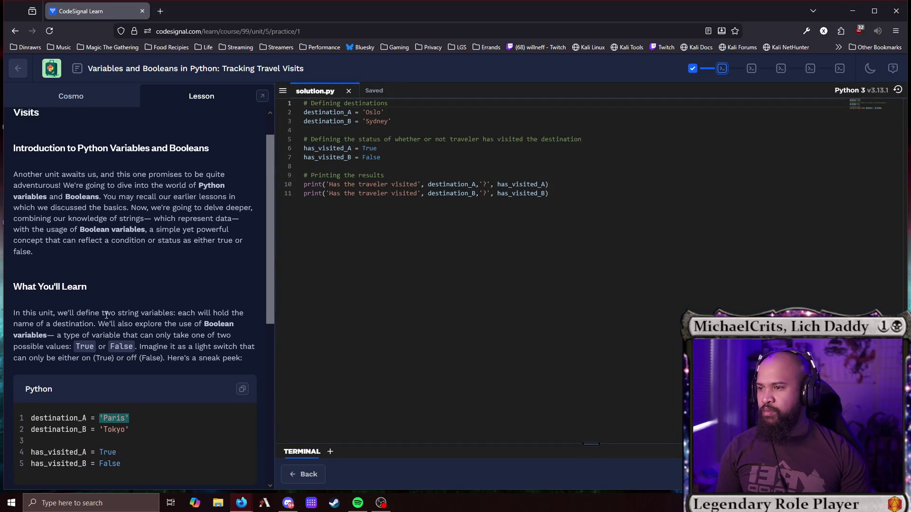
{"action": "left_click", "coordinate": [430, 115]}
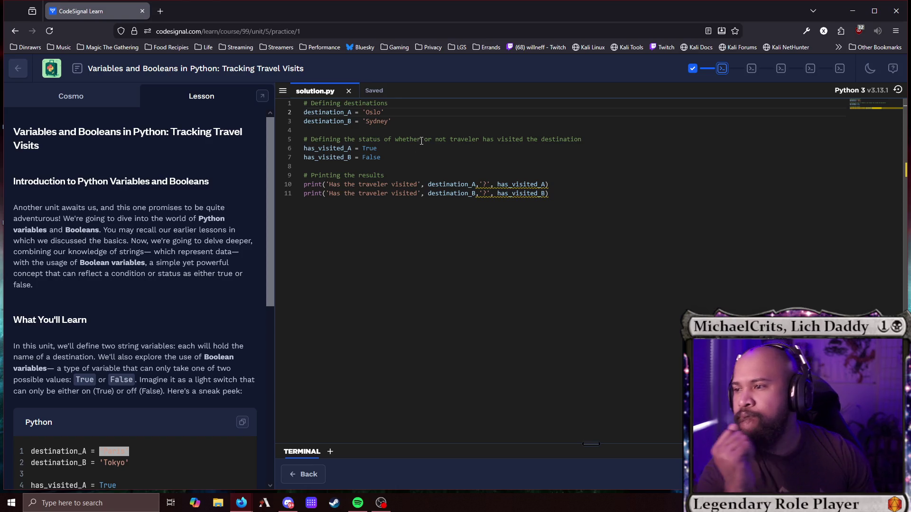
{"action": "left_click", "coordinate": [166, 105]}
{"action": "scroll", "coordinate": [200, 247], "scroll_direction": "down", "scroll_amount": 2}
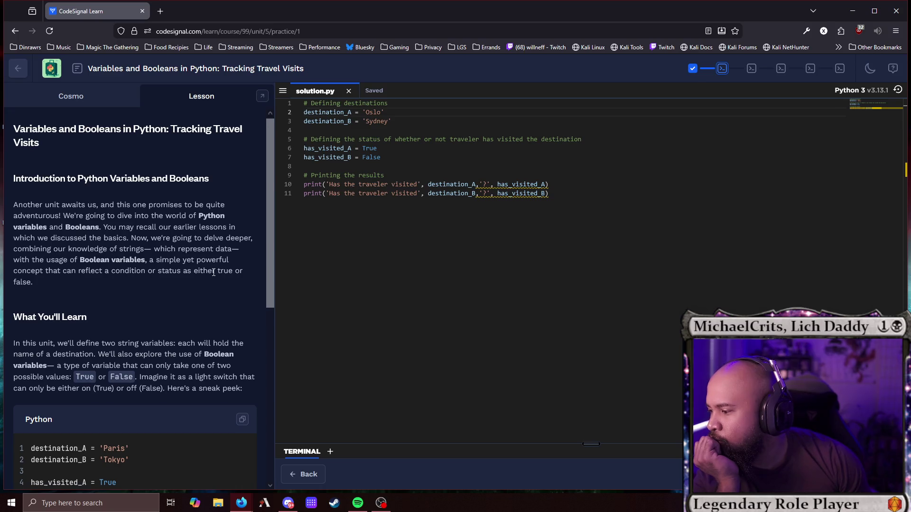
{"action": "scroll", "coordinate": [216, 274], "scroll_direction": "down", "scroll_amount": 2}
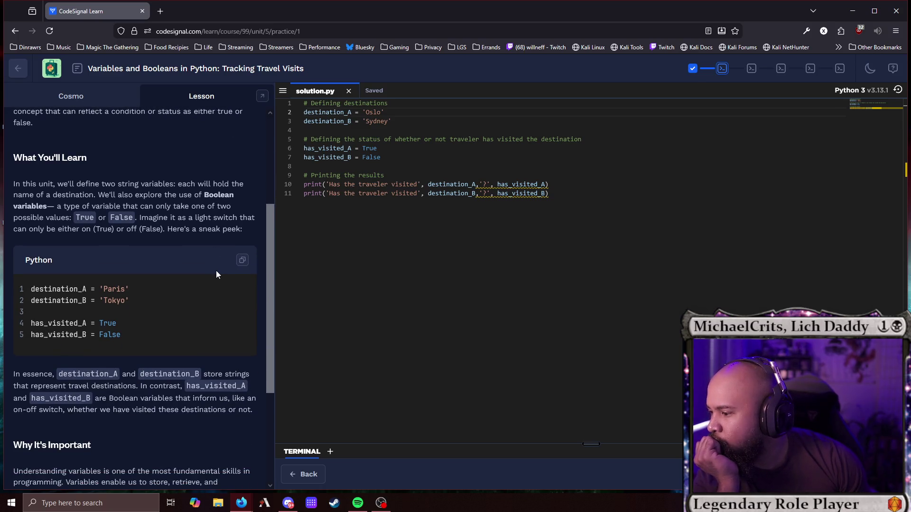
{"action": "scroll", "coordinate": [216, 275], "scroll_direction": "down", "scroll_amount": 3}
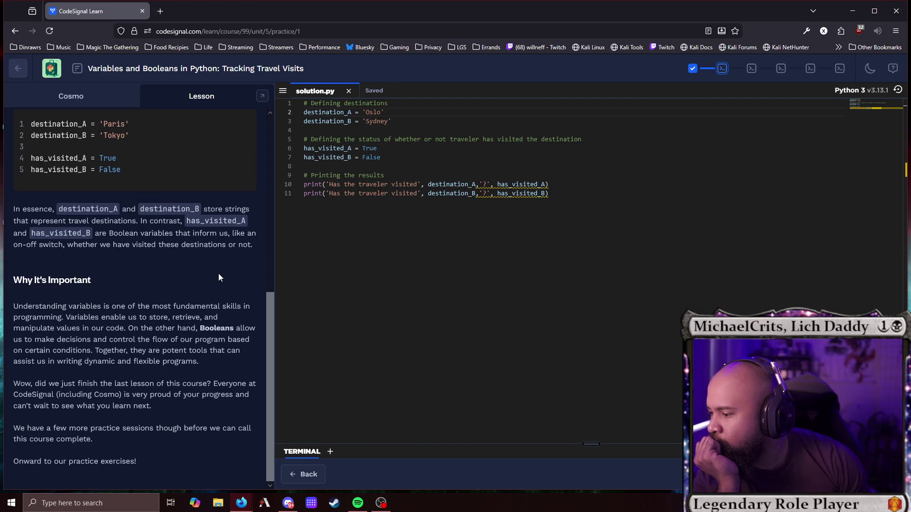
{"action": "scroll", "coordinate": [219, 276], "scroll_direction": "up", "scroll_amount": 4}
{"action": "scroll", "coordinate": [220, 275], "scroll_direction": "up", "scroll_amount": 3}
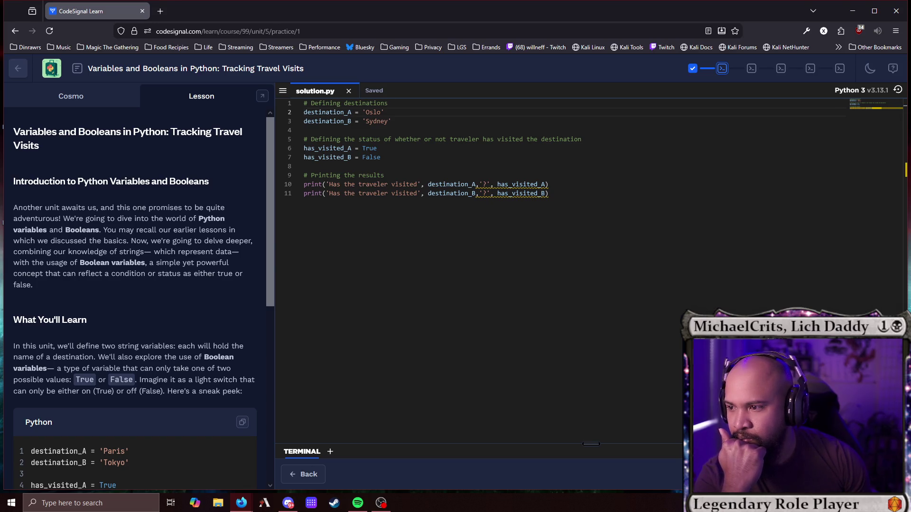
Run the visit-status code, then advance from the Cosmo chat to practice 2.
{"action": "key", "text": "ctrl+Return"}
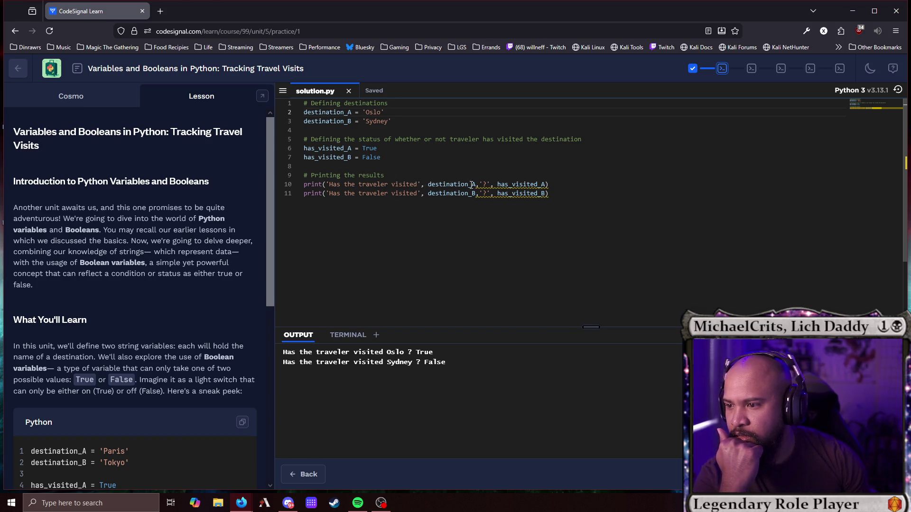
{"action": "mouse_move", "coordinate": [489, 188]}
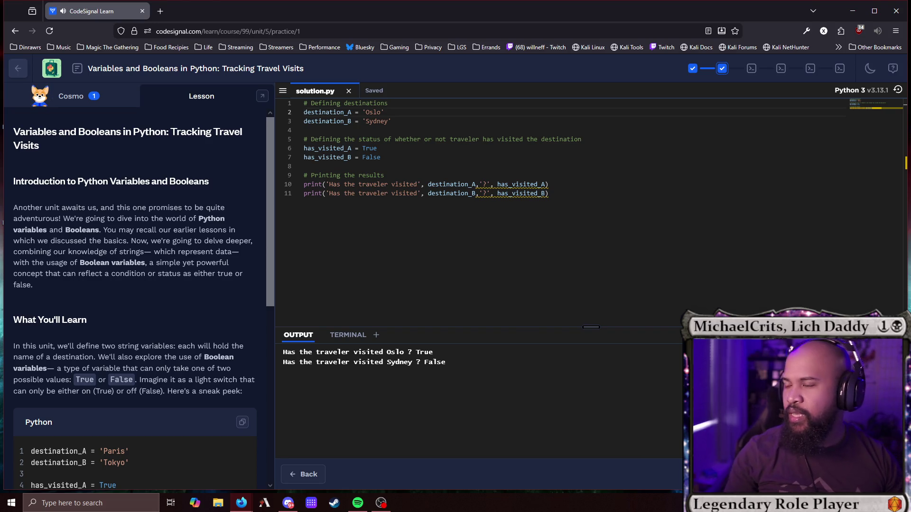
{"action": "left_click", "coordinate": [98, 99]}
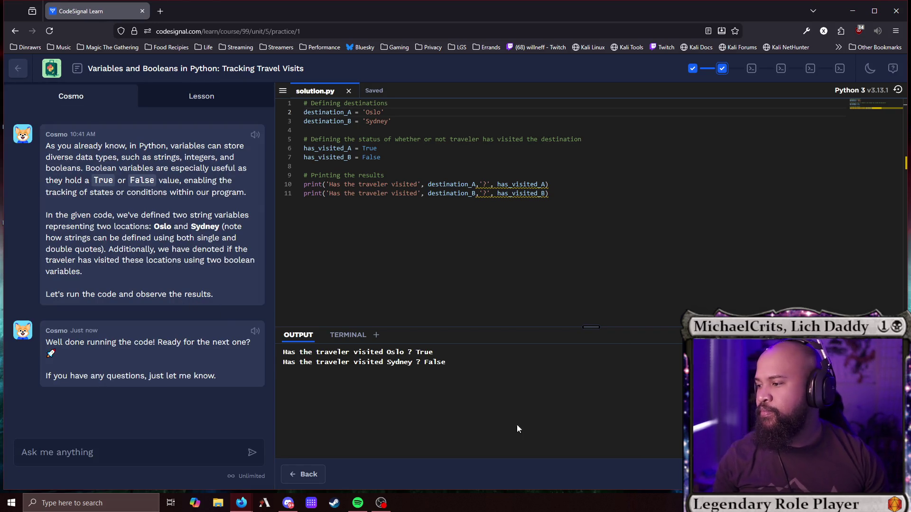
{"action": "left_click", "coordinate": [883, 474]}
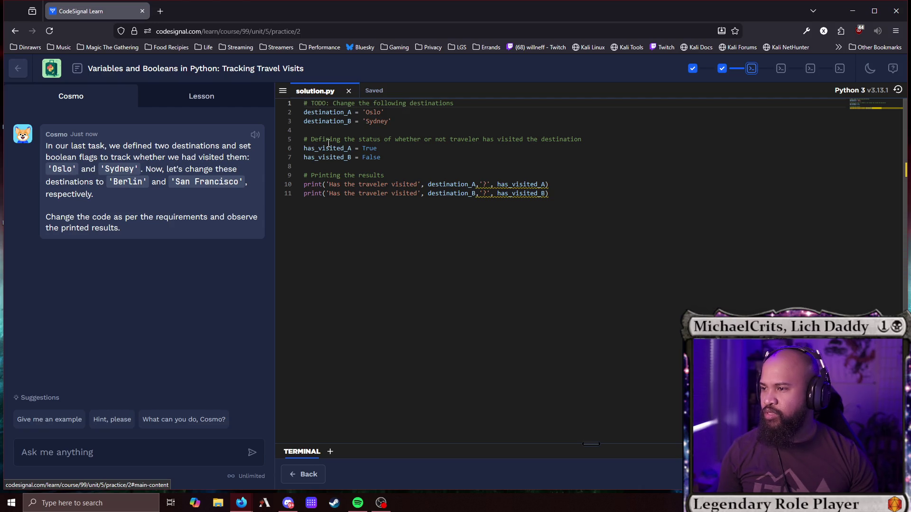
Replace Oslo and Sydney with Berlin and San Francisco and run the code.
{"action": "double_click", "coordinate": [125, 183]}
{"action": "key", "text": "ctrl+c"}
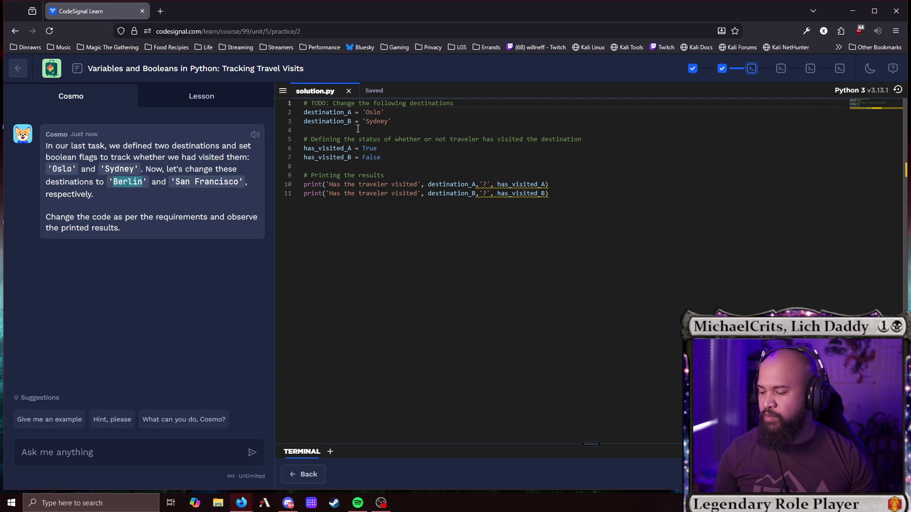
{"action": "double_click", "coordinate": [374, 112]}
{"action": "key", "text": "ctrl+v"}
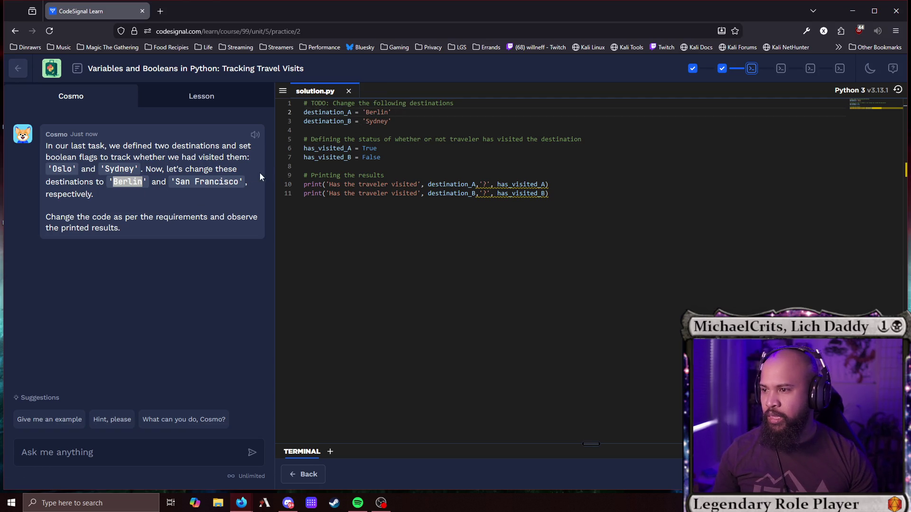
{"action": "double_click", "coordinate": [210, 182]}
{"action": "left_click_drag", "start_coordinate": [176, 184], "coordinate": [239, 183]}
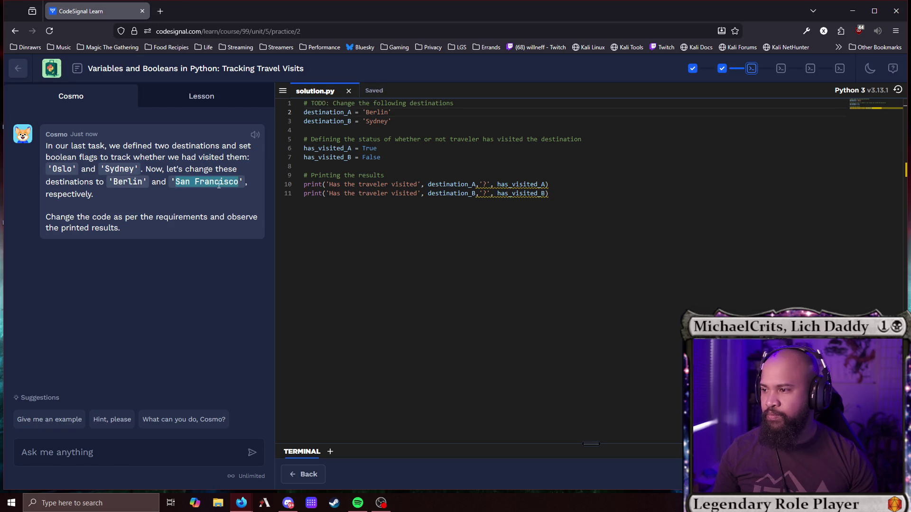
{"action": "left_click", "coordinate": [380, 122]}
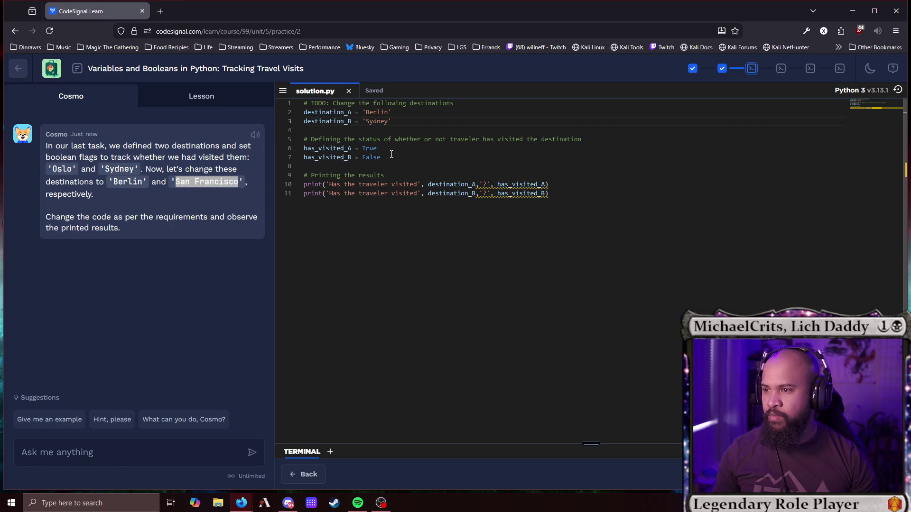
{"action": "double_click", "coordinate": [378, 124]}
{"action": "type", "text": "an Francisco"}
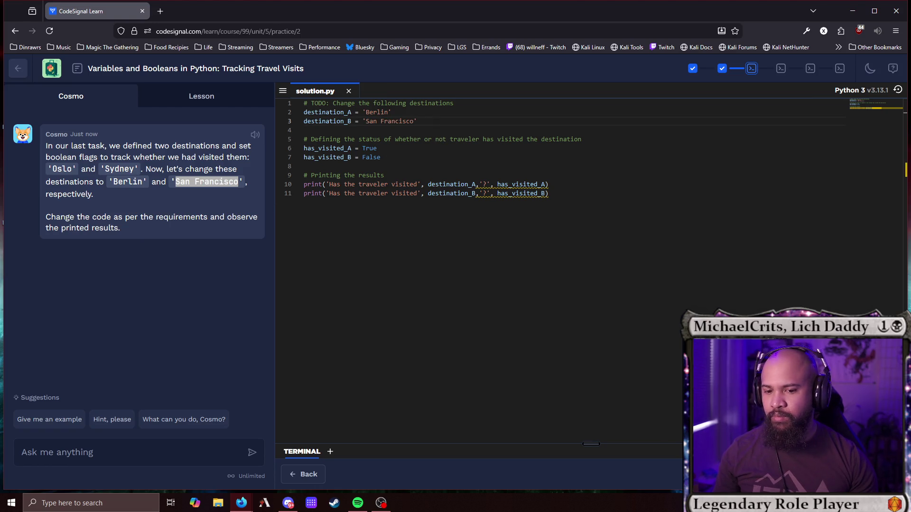
{"action": "key", "text": "ctrl+Return"}
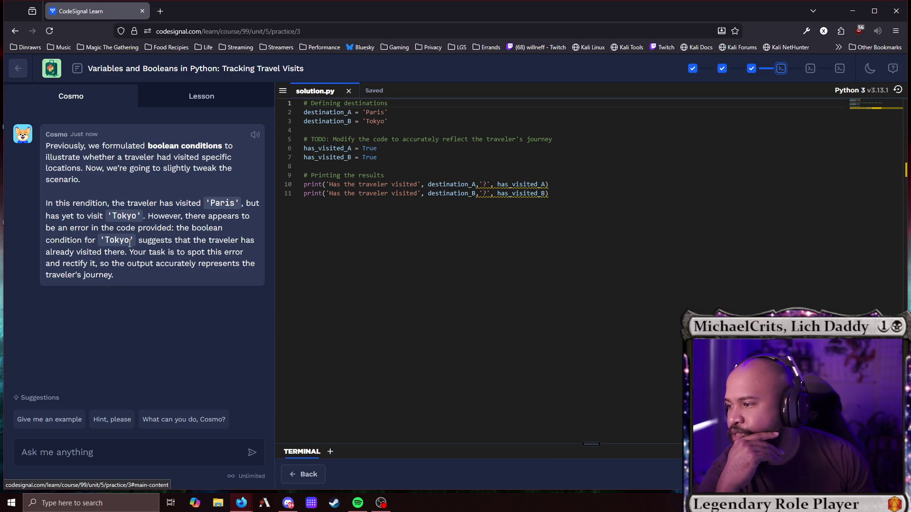
Try changing the line 6 visit flag to False and run the code.
{"action": "double_click", "coordinate": [375, 149]}
{"action": "type", "text": "False"}
{"action": "left_click", "coordinate": [388, 121]}
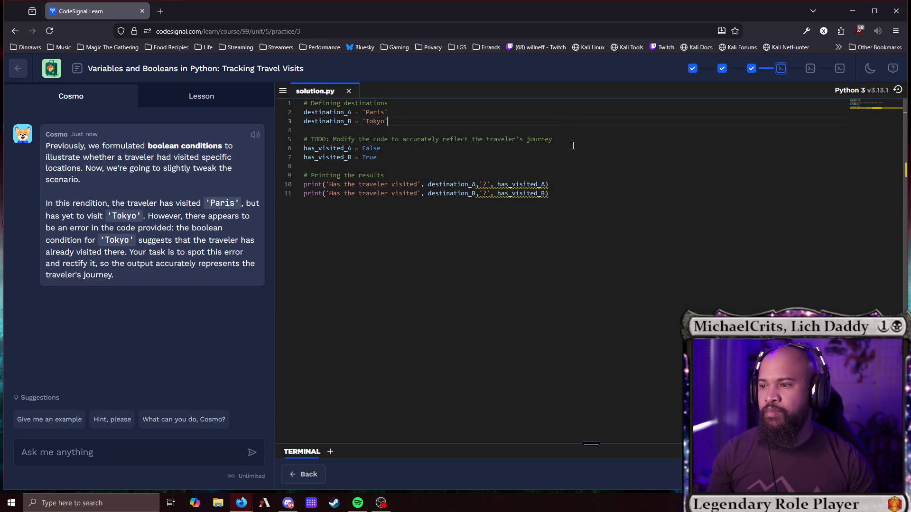
{"action": "key", "text": "ctrl+Return"}
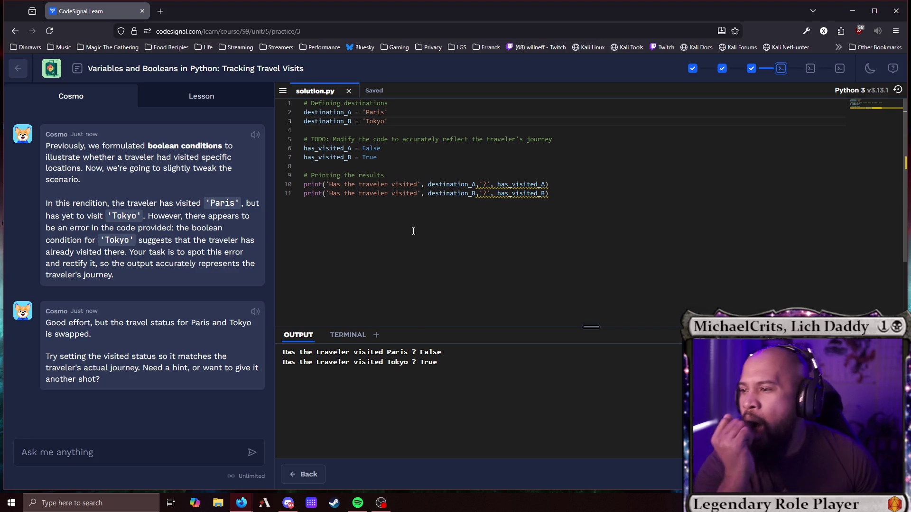
Set has_visited_A to True and has_visited_B to False, run, and advance to practice 4.
{"action": "double_click", "coordinate": [376, 149]}
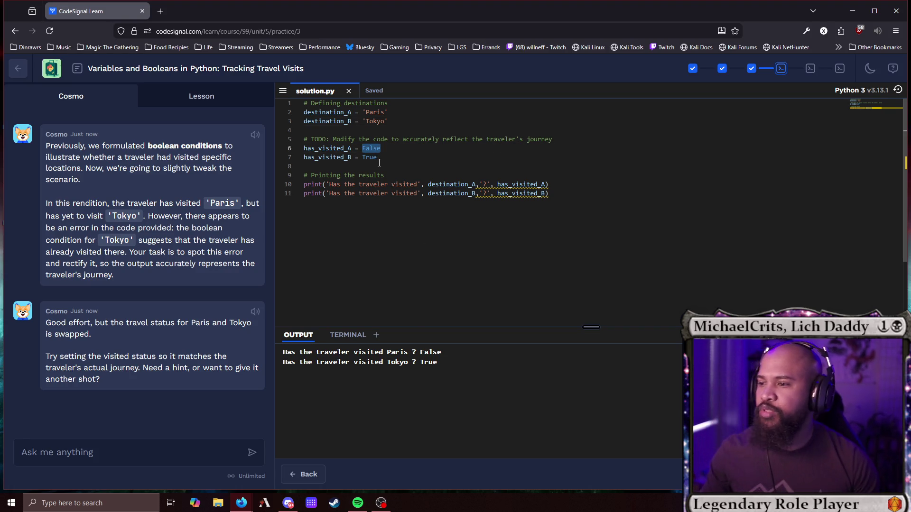
{"action": "type", "text": "True"}
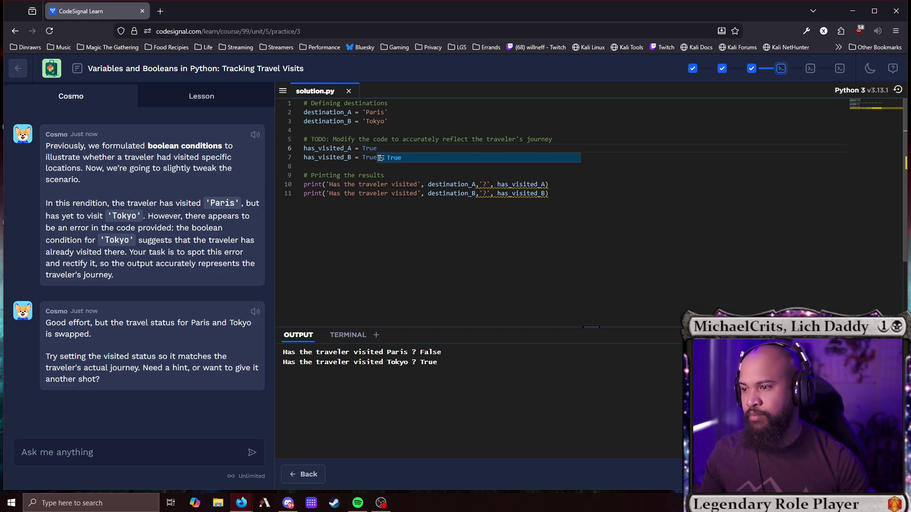
{"action": "double_click", "coordinate": [377, 158]}
{"action": "type", "text": "False"}
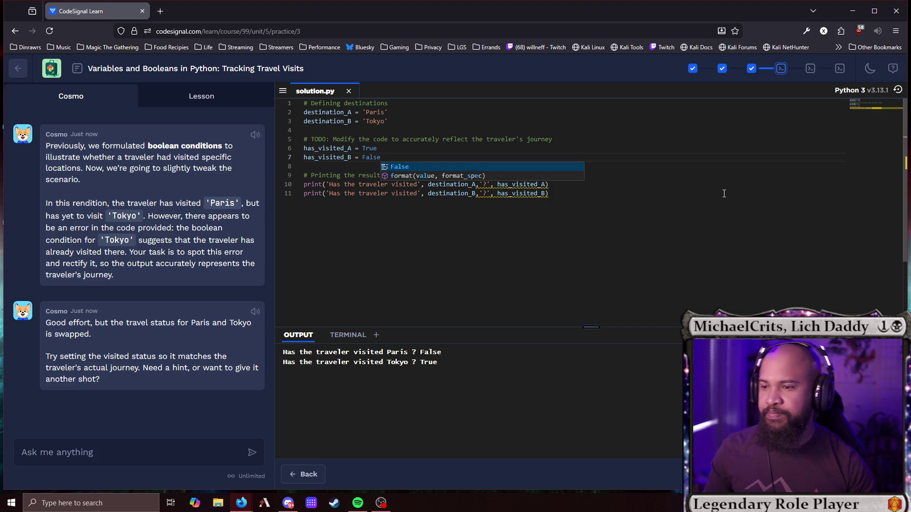
{"action": "left_click", "coordinate": [549, 194]}
{"action": "left_click", "coordinate": [845, 474]}
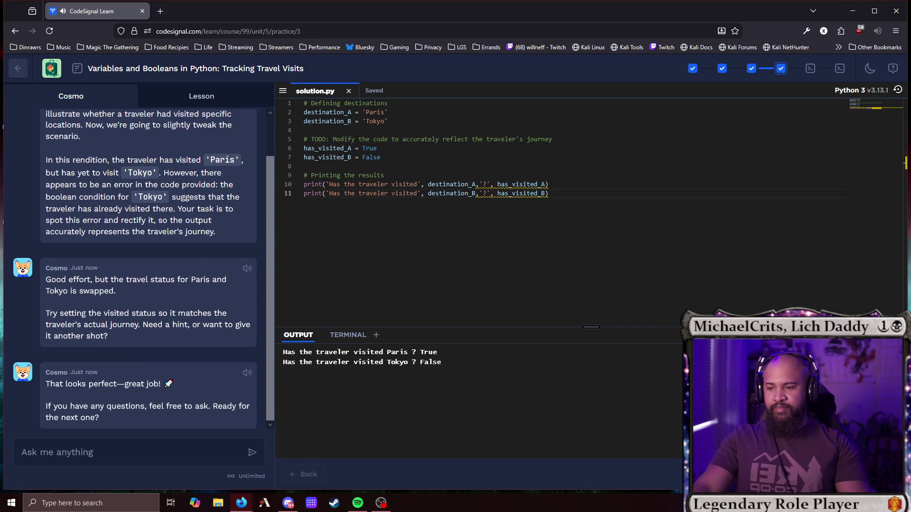
{"action": "left_click", "coordinate": [844, 474]}
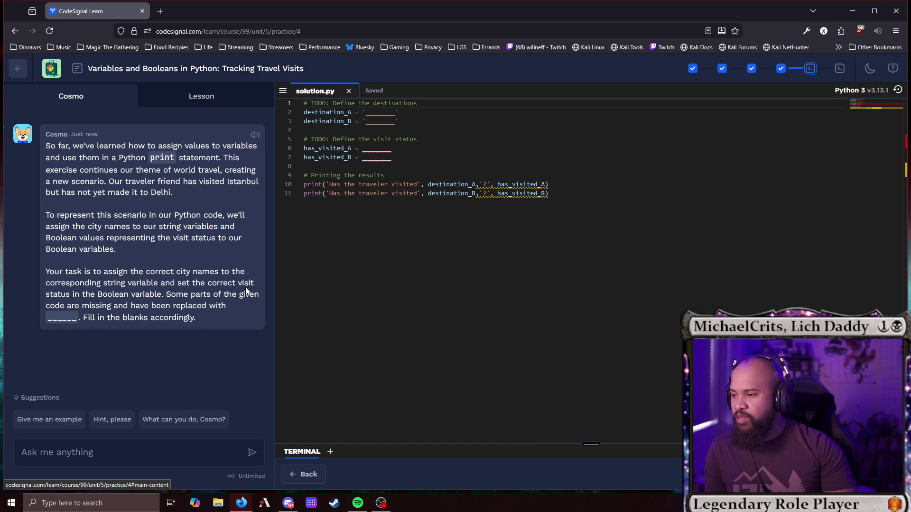
Fill the destination blanks with 'Tokyo' on line 2 and 'Paris' on line 3.
{"action": "double_click", "coordinate": [379, 112]}
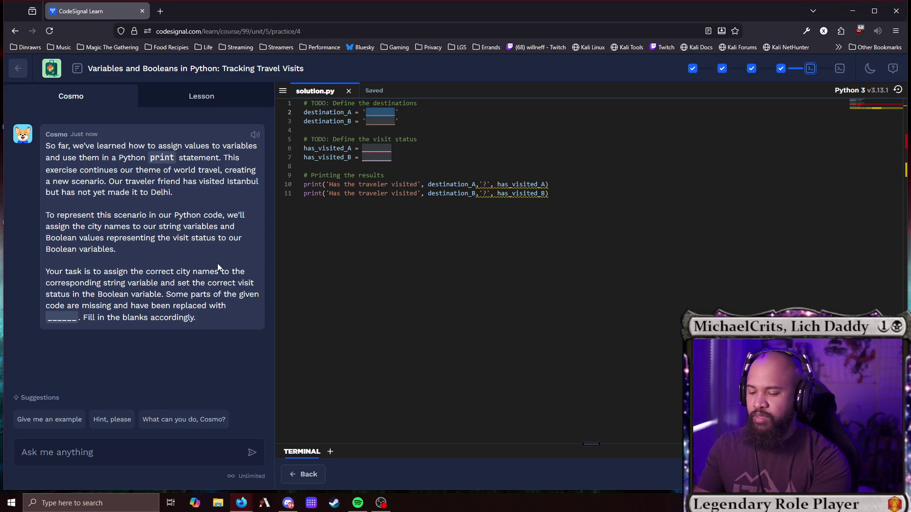
{"action": "type", "text": "Paris"}
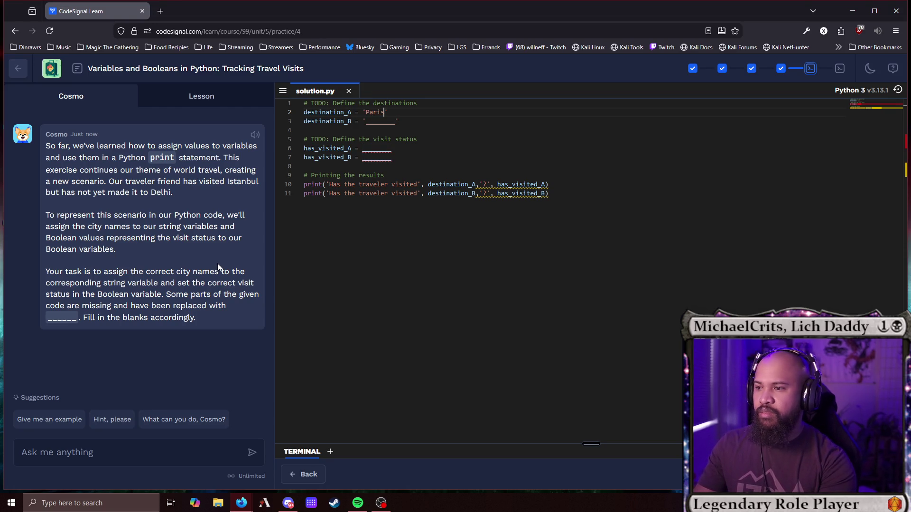
{"action": "key", "text": "BackSpace"}
{"action": "key", "text": "BackSpace"}
{"action": "key", "text": "BackSpace"}
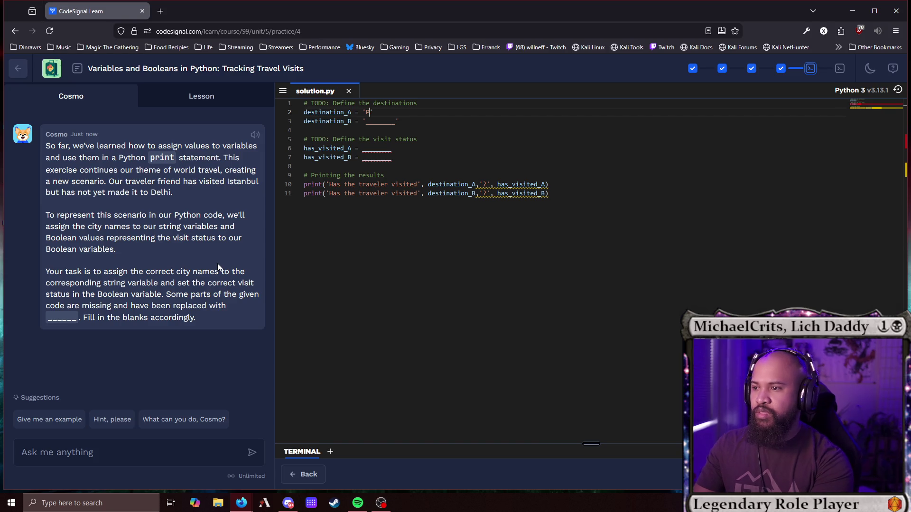
{"action": "type", "text": "Tokyo"}
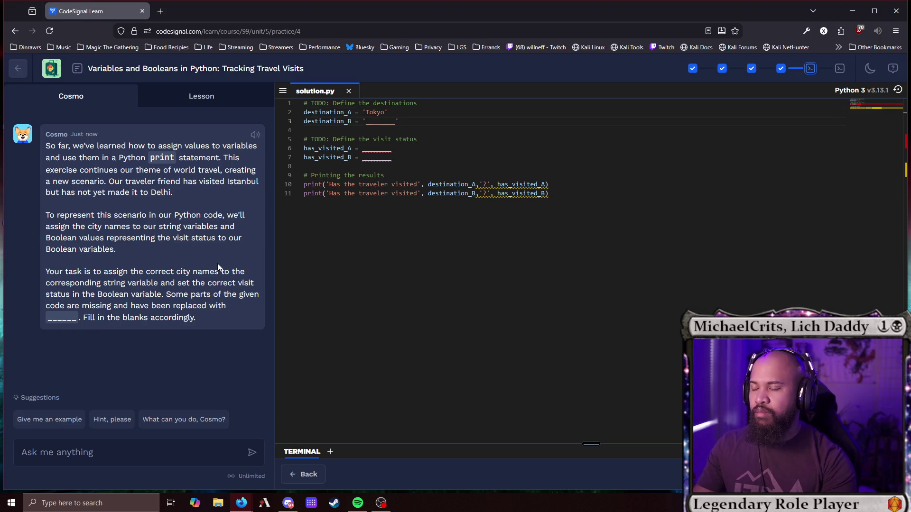
{"action": "double_click", "coordinate": [378, 124]}
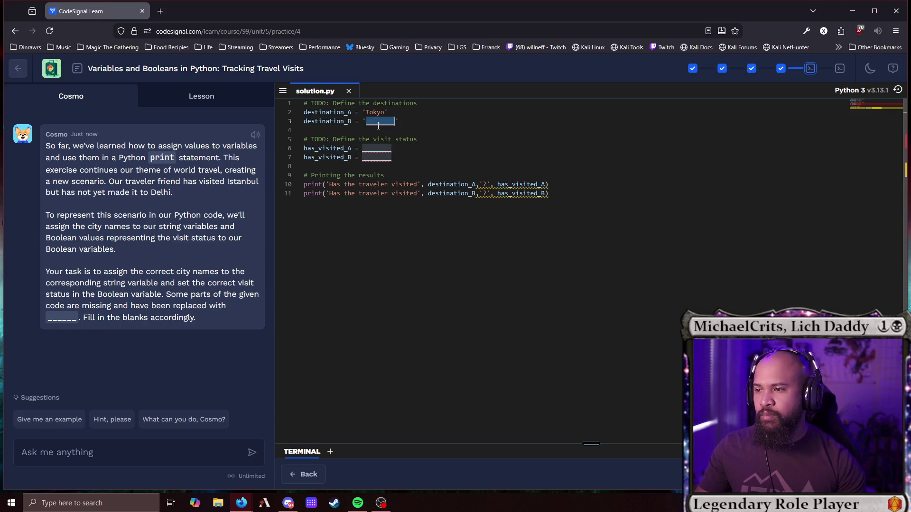
{"action": "type", "text": "Paris"}
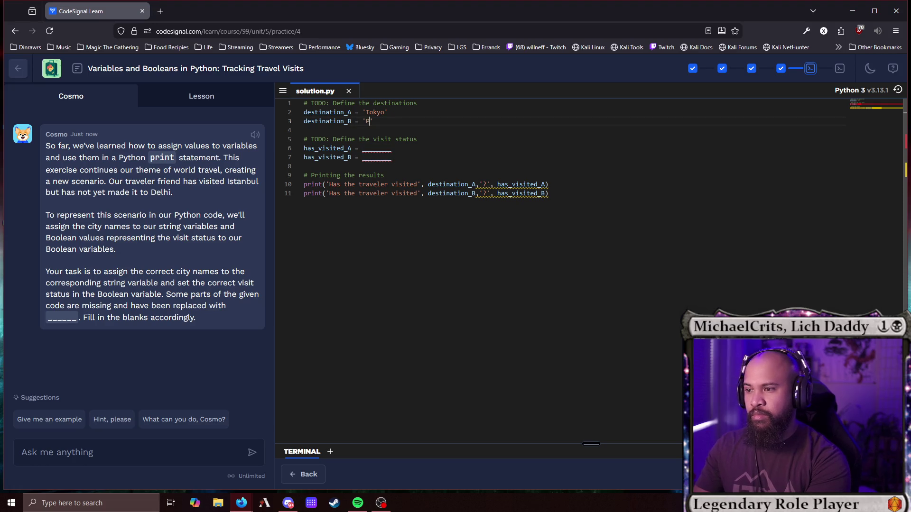
Fill the visit-status blanks with True and False, then run the code.
{"action": "double_click", "coordinate": [381, 149]}
{"action": "type", "text": "True"}
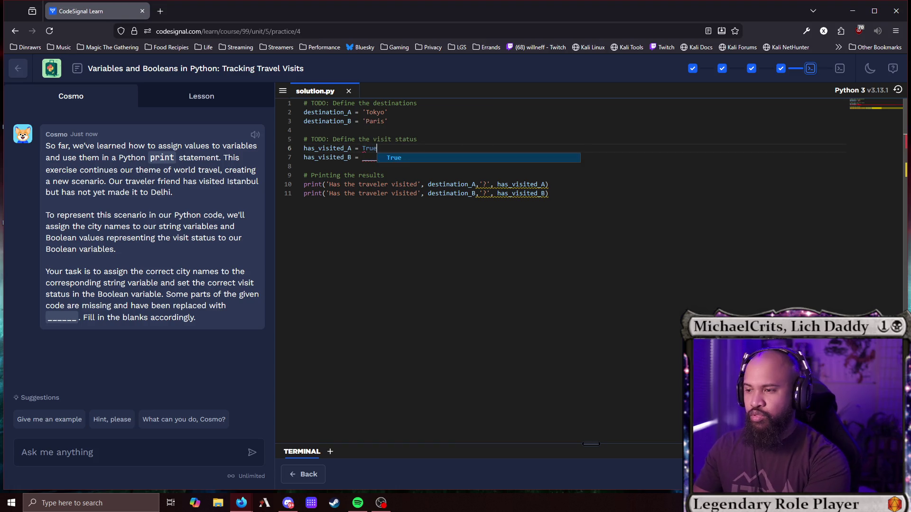
{"action": "left_click", "coordinate": [368, 159]}
{"action": "double_click", "coordinate": [368, 158]}
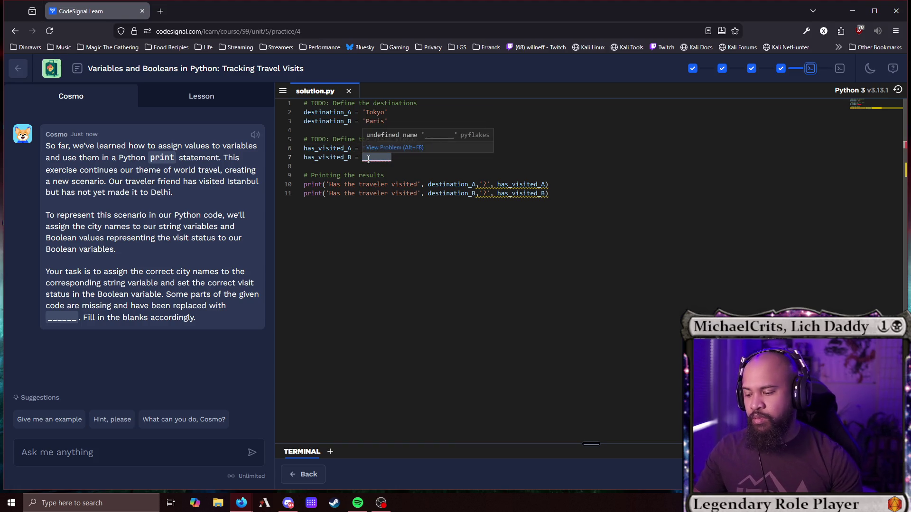
{"action": "type", "text": "False"}
{"action": "left_click", "coordinate": [650, 346]}
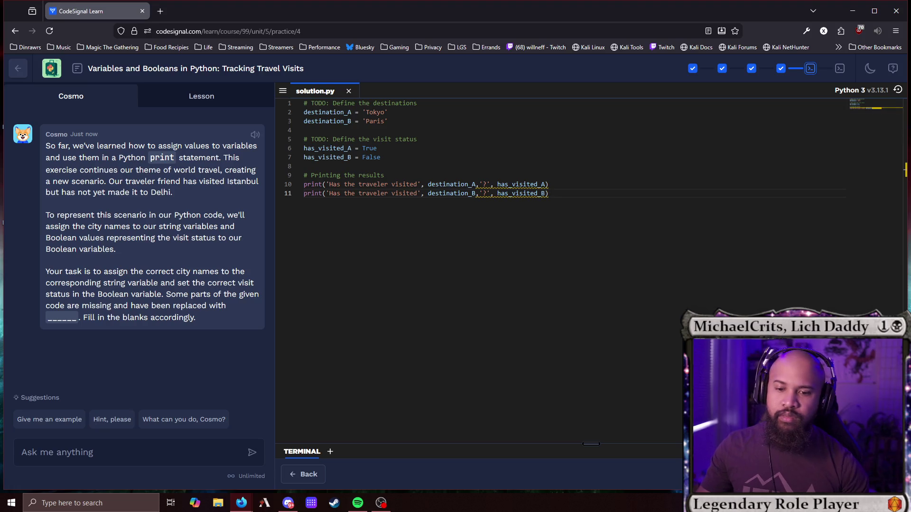
{"action": "key", "text": "ctrl+Return"}
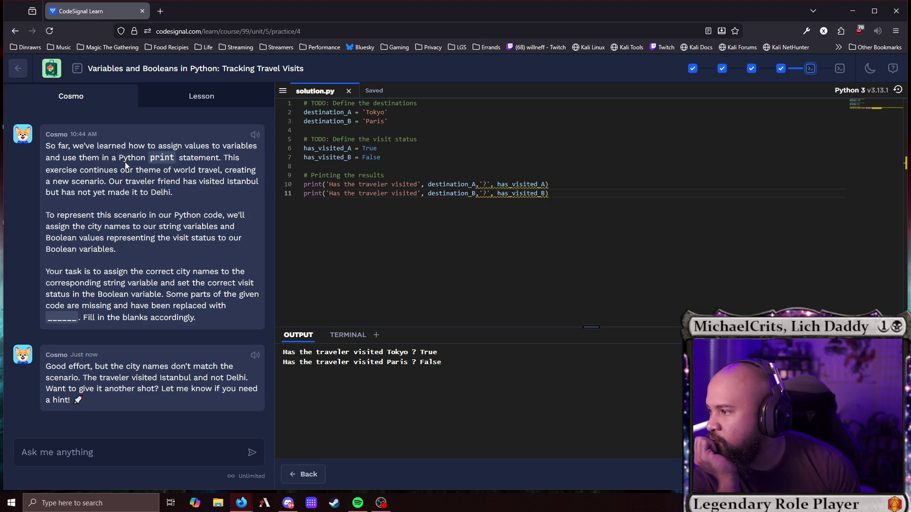
Paste Istanbul from the task text over Tokyo on line 2.
{"action": "mouse_move", "coordinate": [172, 192]}
{"action": "left_mouse_down"}
{"action": "mouse_move", "coordinate": [169, 181]}
{"action": "mouse_move", "coordinate": [228, 181]}
{"action": "left_mouse_up"}
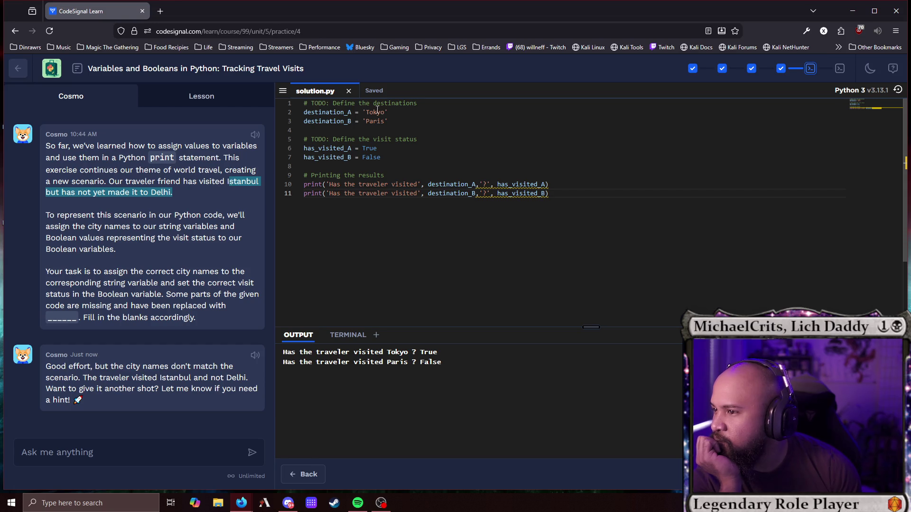
{"action": "triple_click", "coordinate": [227, 180]}
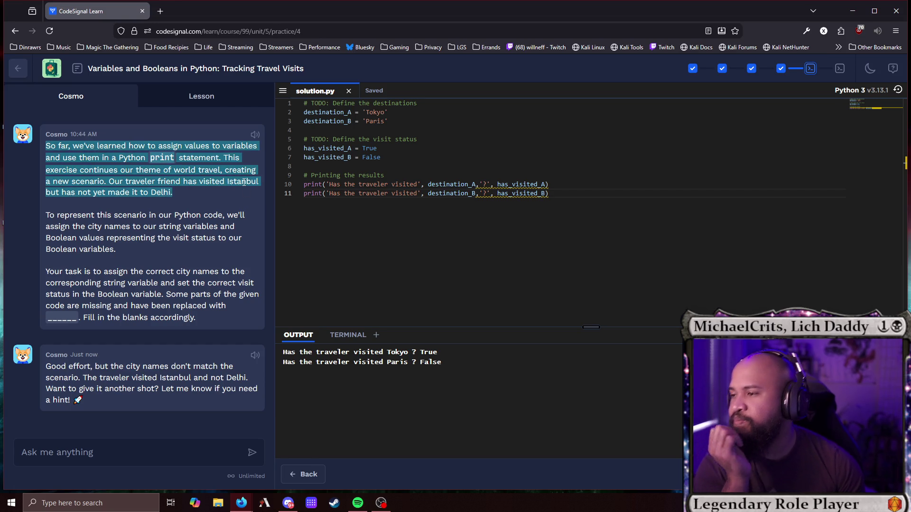
{"action": "left_click", "coordinate": [228, 180]}
{"action": "double_click", "coordinate": [228, 181]}
{"action": "key", "text": "ctrl+c"}
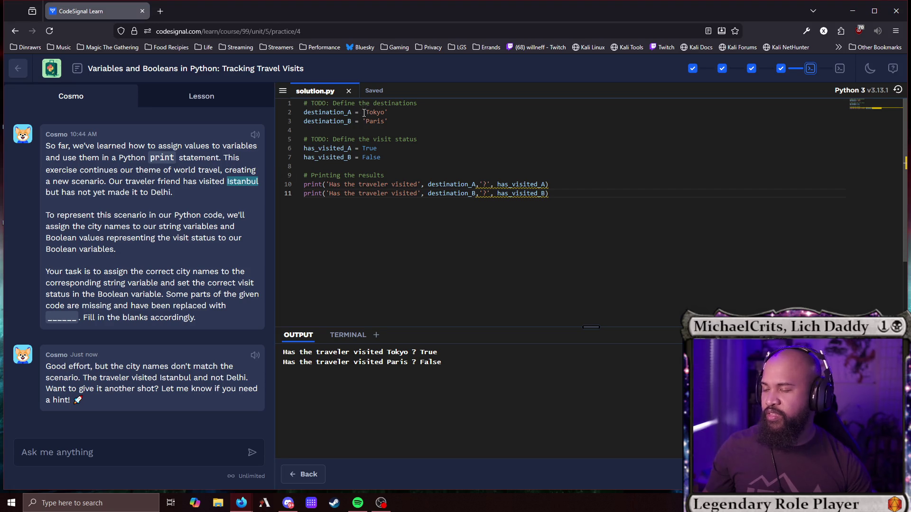
{"action": "left_click", "coordinate": [370, 113]}
{"action": "double_click", "coordinate": [373, 113]}
{"action": "key", "text": "ctrl+v"}
Paste Delhi over Paris on line 3 and run the code.
{"action": "double_click", "coordinate": [161, 192]}
{"action": "key", "text": "ctrl+c"}
{"action": "left_click", "coordinate": [377, 121]}
{"action": "double_click", "coordinate": [375, 122]}
{"action": "key", "text": "ctrl+v"}
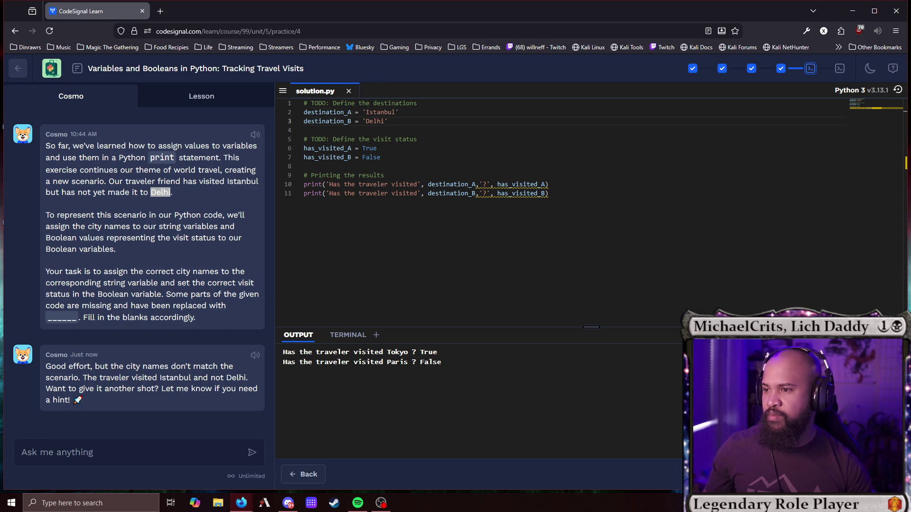
{"action": "key", "text": "ctrl+Return"}
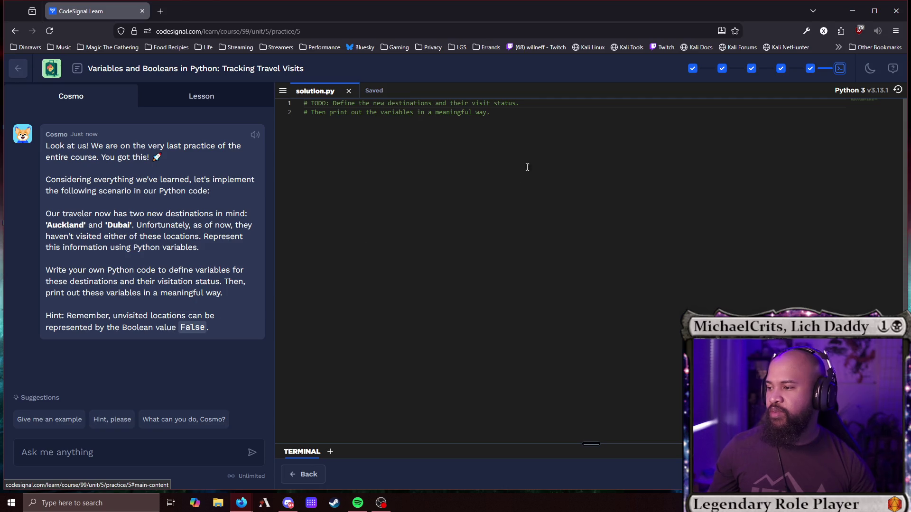
Write destinationA = and destinationB = on lines 2 and 3.
{"action": "key", "text": "Return"}
{"action": "key", "text": "Return"}
{"action": "key", "text": "Return"}
{"action": "key", "text": "Up"}
{"action": "left_click", "coordinate": [304, 112]}
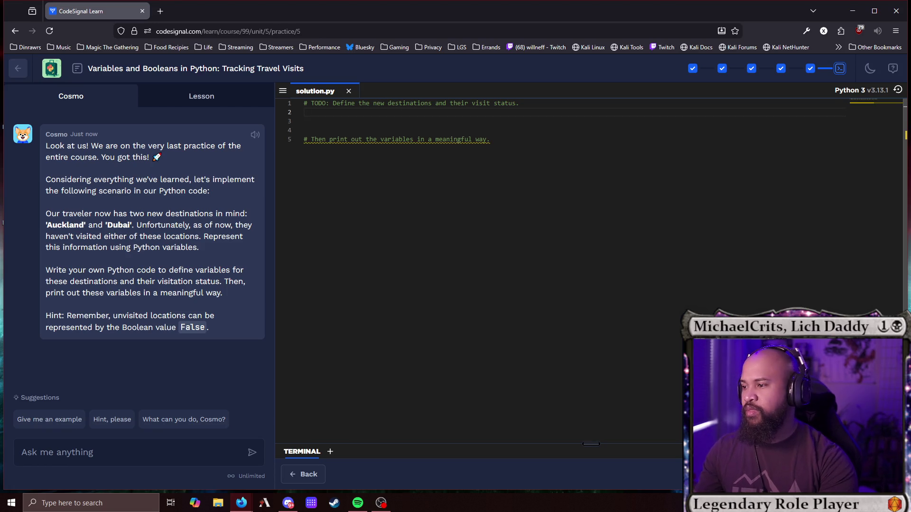
{"action": "type", "text": "destina"}
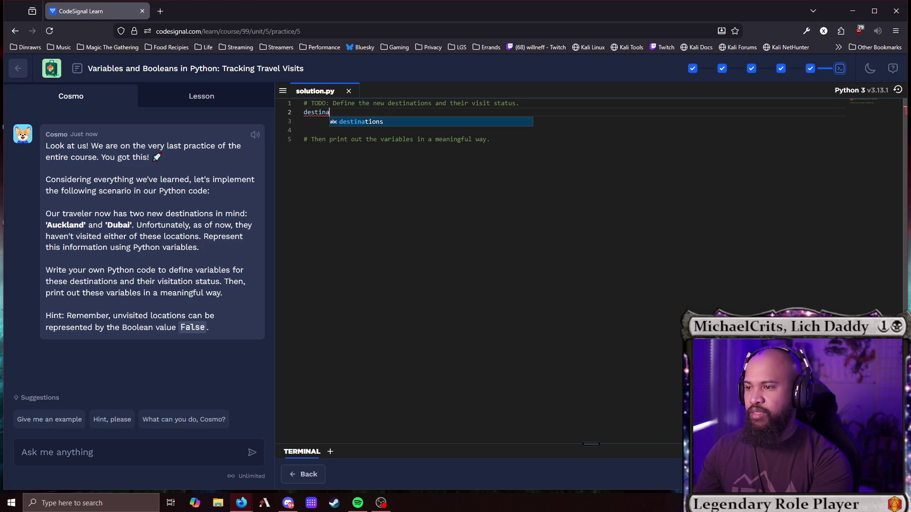
{"action": "type", "text": "tionA"}
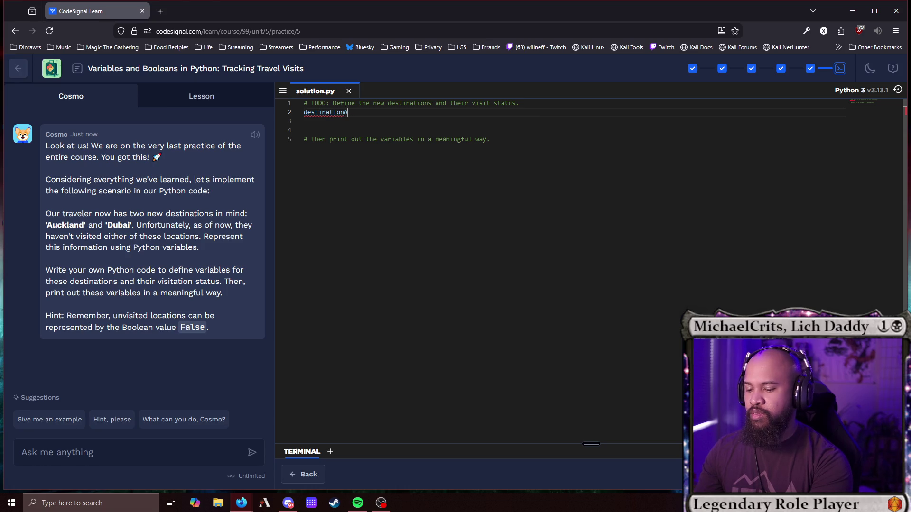
{"action": "key", "text": "Return"}
{"action": "type", "text": "dest"}
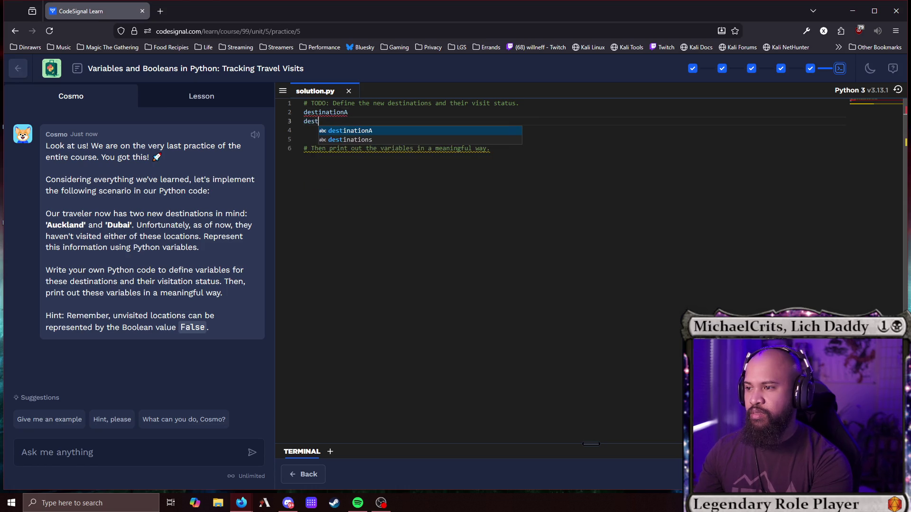
{"action": "type", "text": "inationB"}
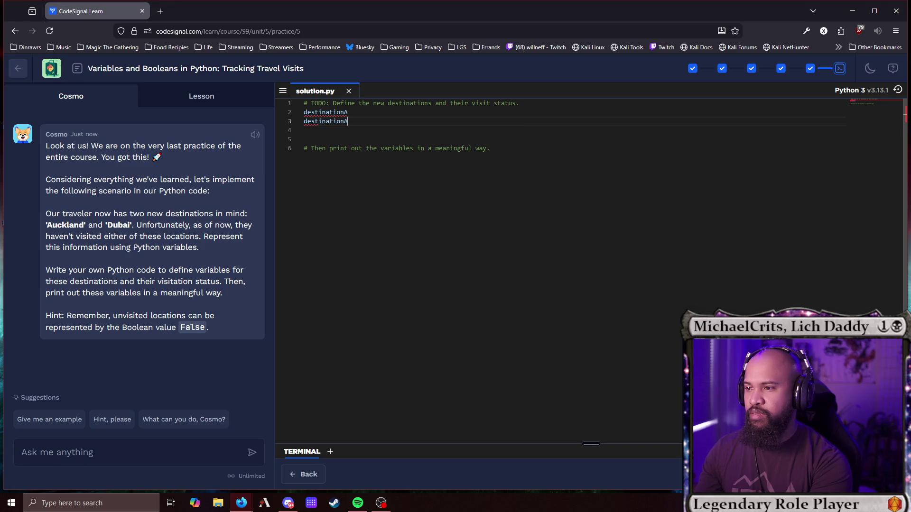
{"action": "left_click", "coordinate": [348, 112]}
{"action": "type", "text": "="}
{"action": "left_click", "coordinate": [348, 121]}
{"action": "type", "text": "="}
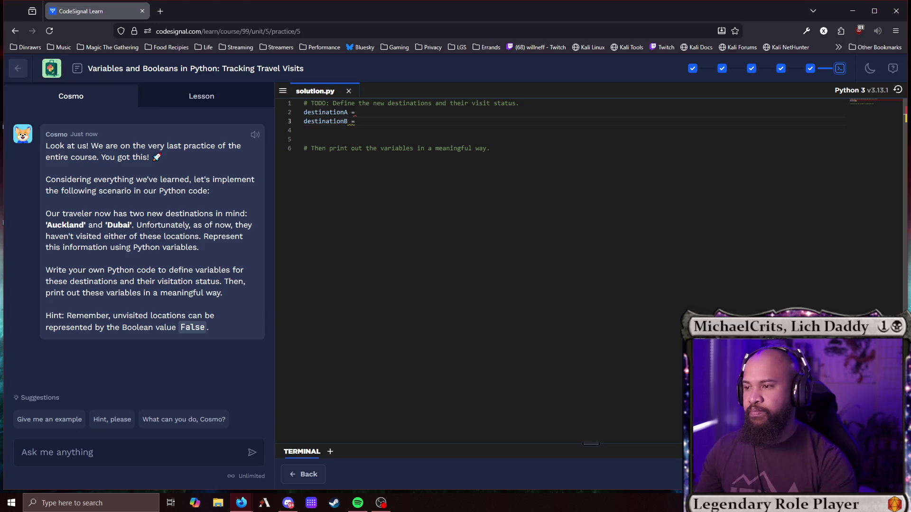
Fill the quoted values with 'Auckland' and 'Dubai', then begin an Avisted variable below.
{"action": "left_click", "coordinate": [374, 116]}
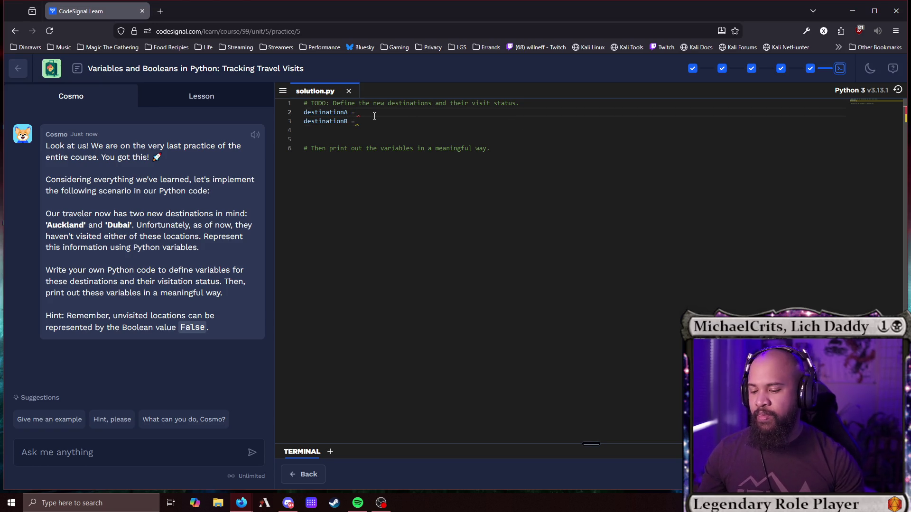
{"action": "type", "text": "'"}
{"action": "key", "text": "Down"}
{"action": "type", "text": "'"}
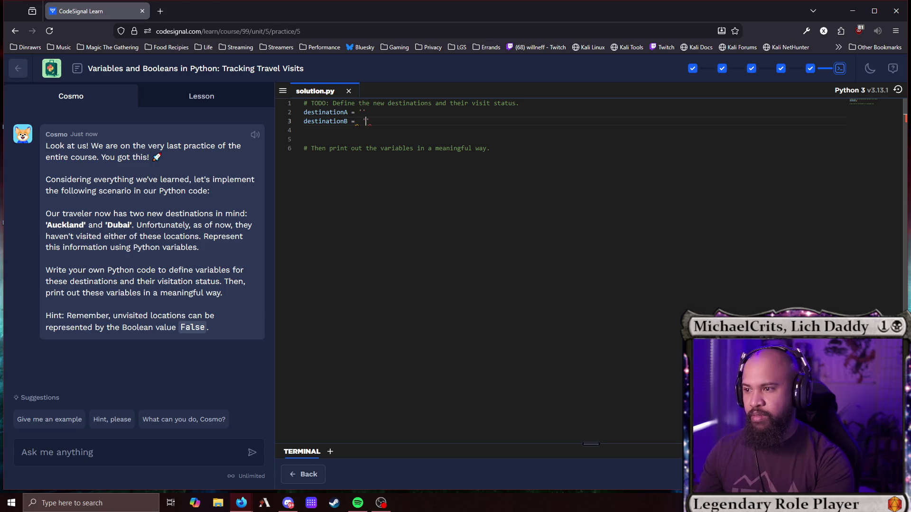
{"action": "type", "text": "'"}
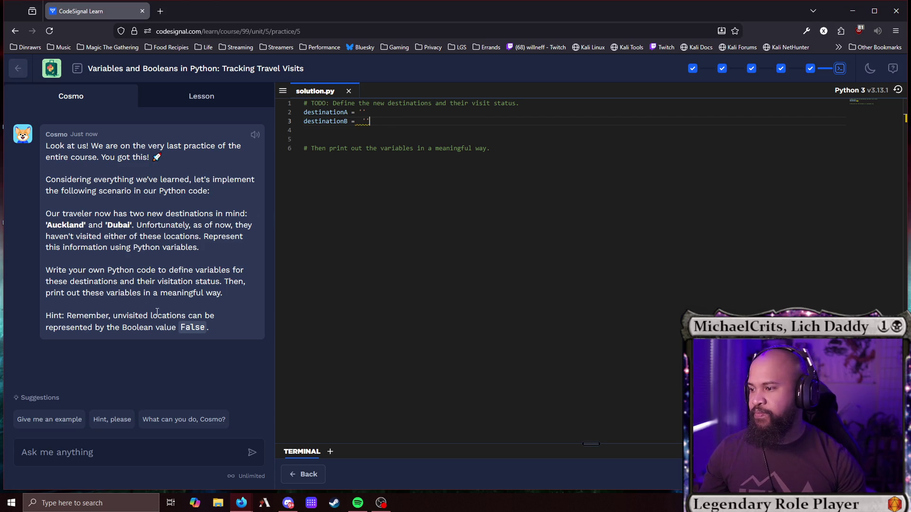
{"action": "double_click", "coordinate": [65, 225]}
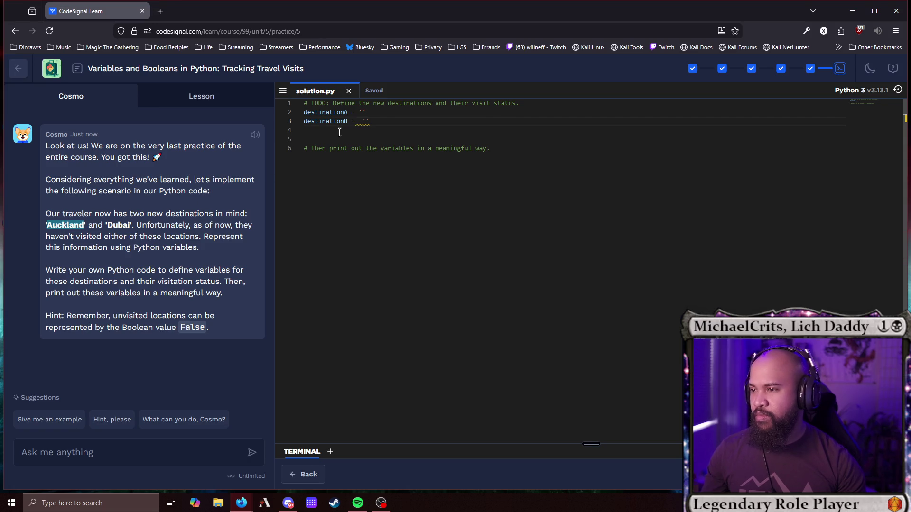
{"action": "left_click", "coordinate": [362, 112]}
{"action": "key", "text": "ctrl+v"}
{"action": "double_click", "coordinate": [117, 225]}
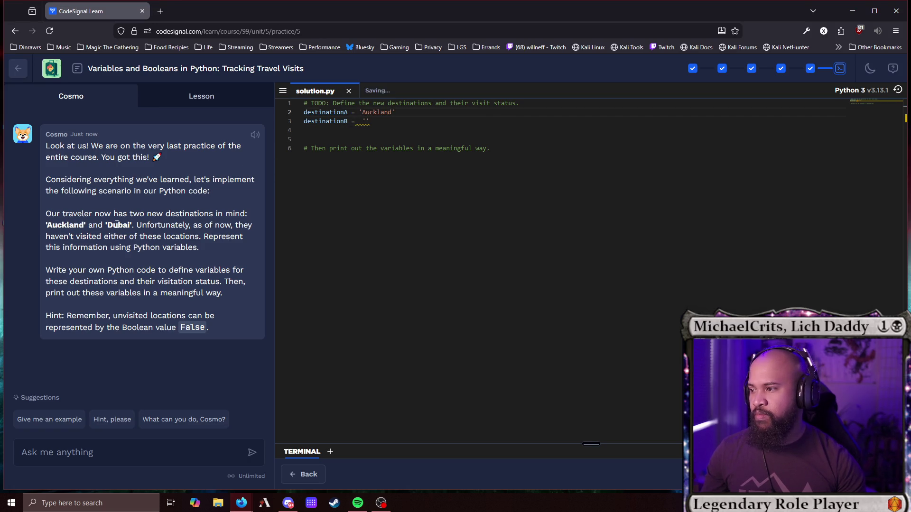
{"action": "left_click", "coordinate": [367, 123]}
{"action": "key", "text": "ctrl+v"}
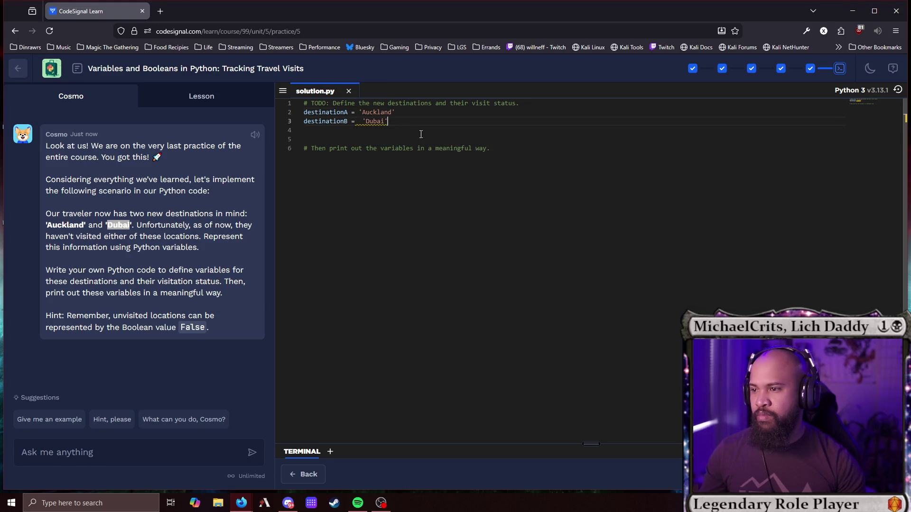
{"action": "key", "text": "Return"}
{"action": "key", "text": "Return"}
{"action": "type", "text": "Av"}
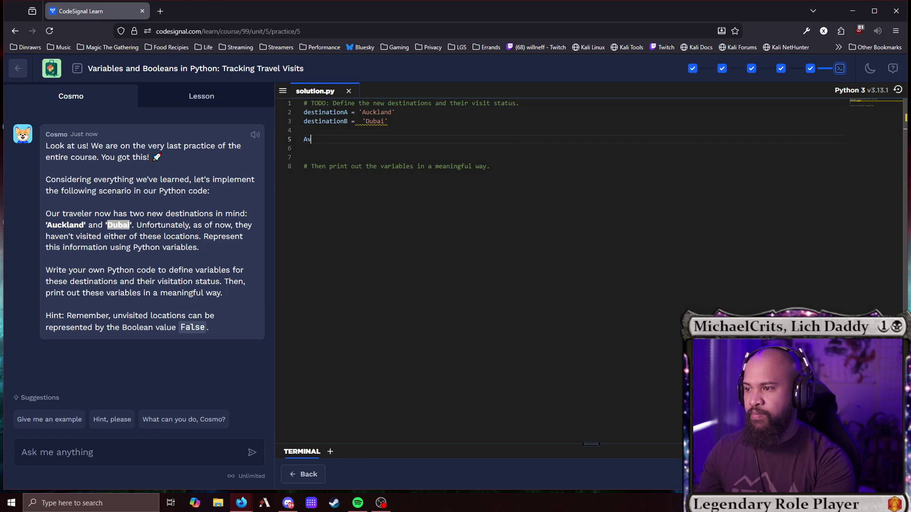
{"action": "type", "text": "isted"}
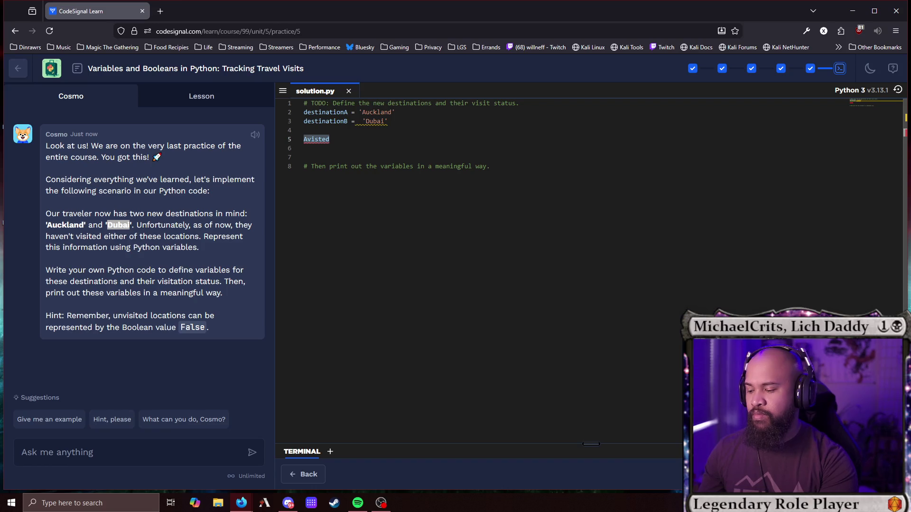
Set Avisted = False and duplicate it as Bvisted = False.
{"action": "left_click", "coordinate": [304, 148]}
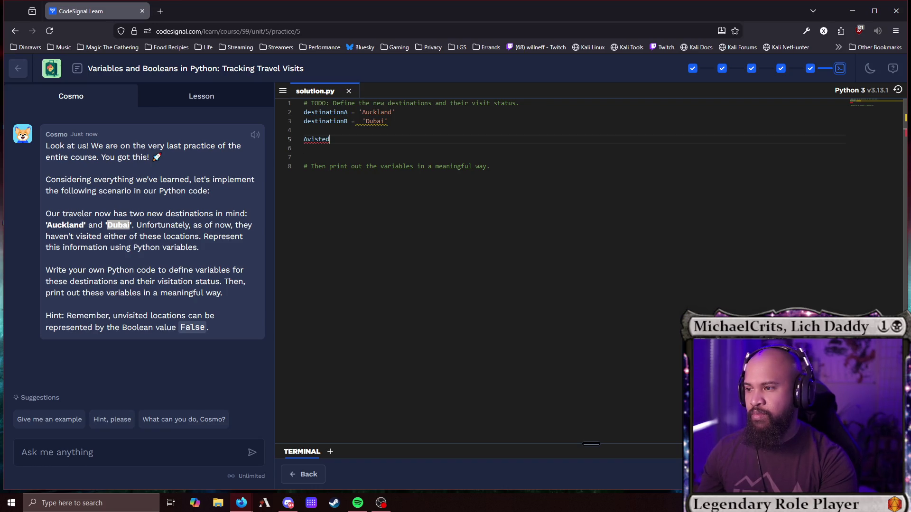
{"action": "type", "text": " ="}
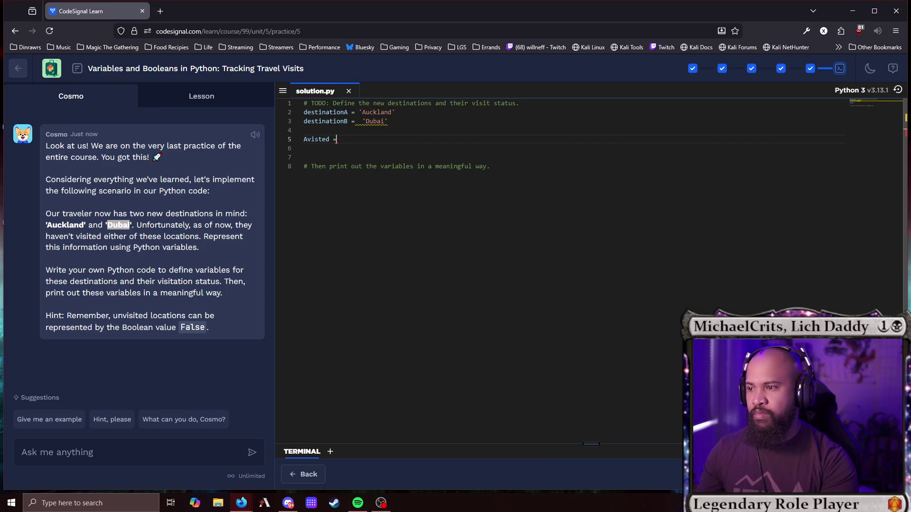
{"action": "key", "text": "shift+Home"}
{"action": "left_click", "coordinate": [336, 139]}
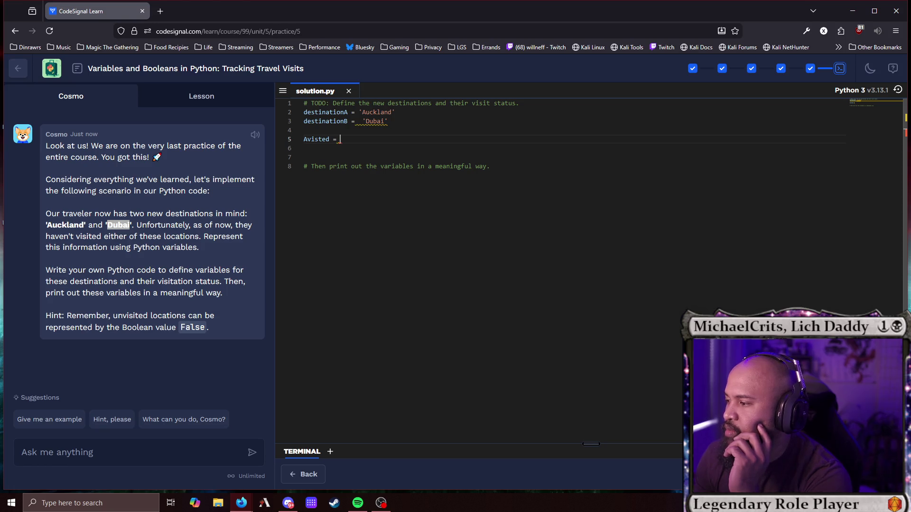
{"action": "type", "text": "False"}
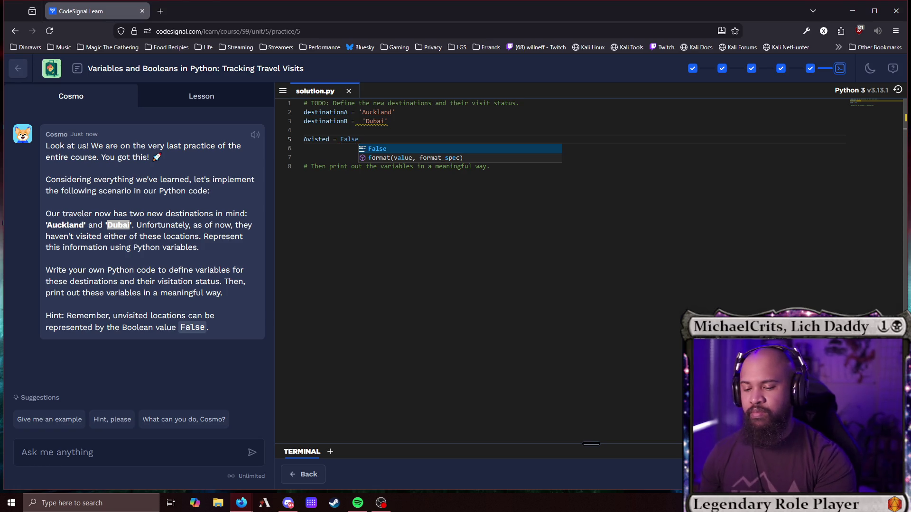
{"action": "key", "text": "Return"}
{"action": "left_click", "coordinate": [304, 148]}
{"action": "key", "text": "ctrl+v"}
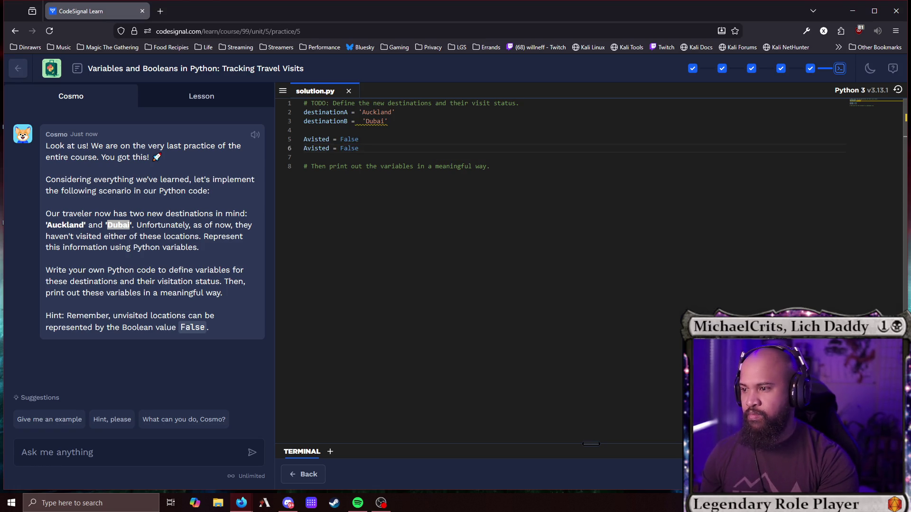
{"action": "key", "text": "Home"}
{"action": "key", "text": "Delete"}
{"action": "type", "text": "B"}
{"action": "key", "text": "Down"}
{"action": "key", "text": "Down"}
Rename the variables to A_visted, B_visted, destination_A and destination_B.
{"action": "left_click", "coordinate": [307, 139]}
{"action": "type", "text": "_"}
{"action": "left_click", "coordinate": [307, 148]}
{"action": "type", "text": "_"}
{"action": "left_click", "coordinate": [311, 112]}
{"action": "type", "text": "_"}
{"action": "left_click", "coordinate": [347, 121]}
{"action": "type", "text": "_"}
{"action": "left_click", "coordinate": [305, 130]}
Start a print statement beginning "Have we visted" below the print comment.
{"action": "left_click", "coordinate": [347, 166]}
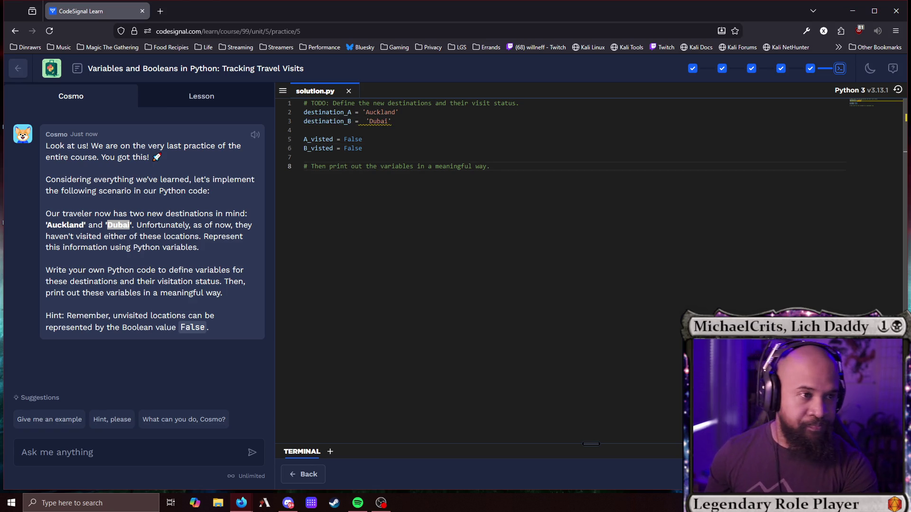
{"action": "key", "text": "Return"}
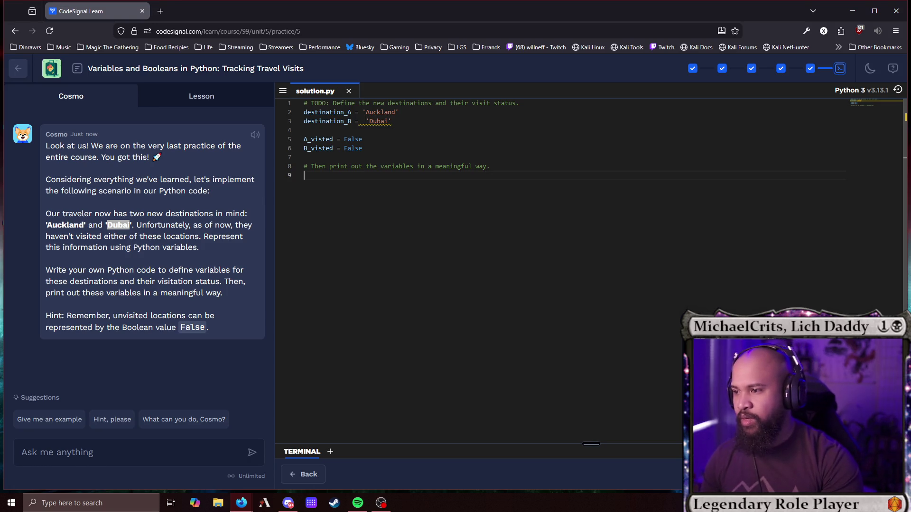
{"action": "key", "text": "Return"}
{"action": "type", "text": "print"}
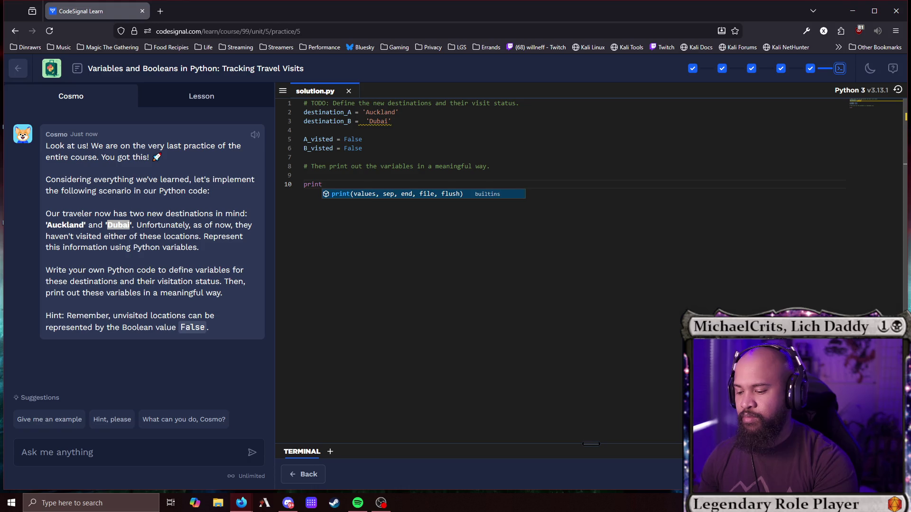
{"action": "type", "text": "("}
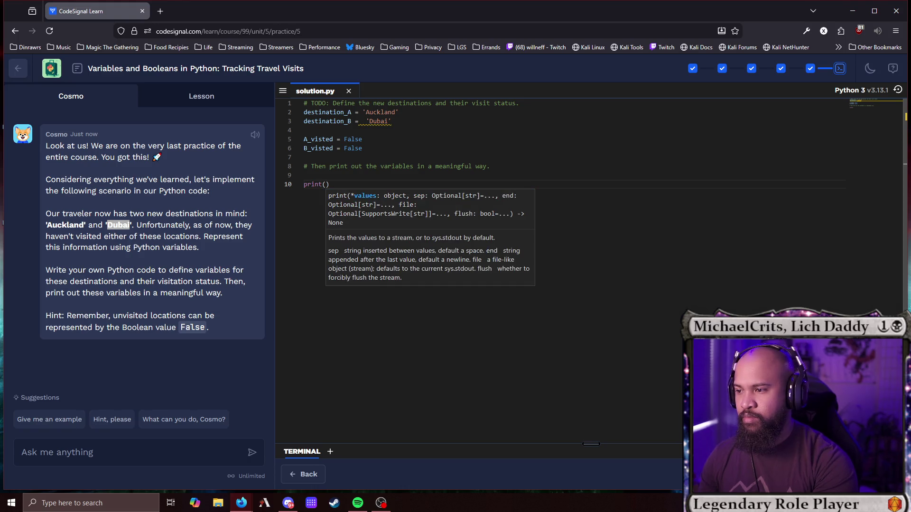
{"action": "type", "text": "\""}
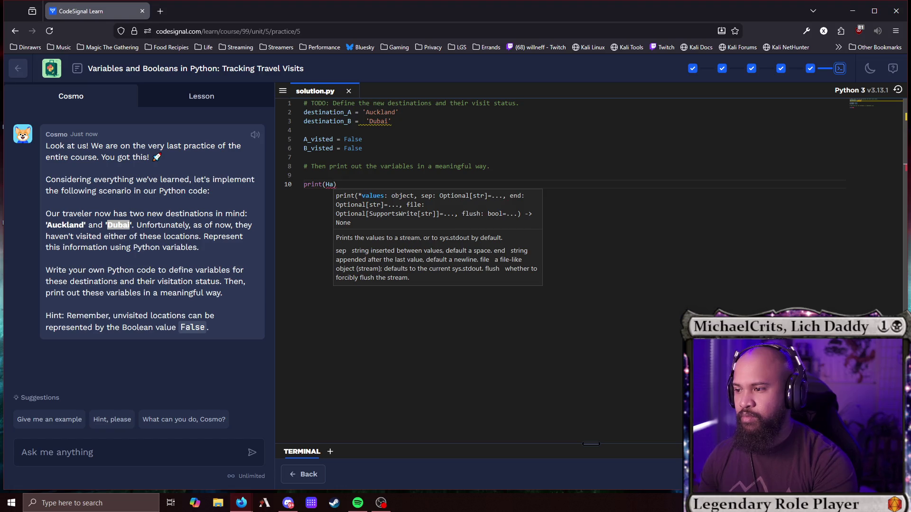
{"action": "type", "text": "Have we viste"}
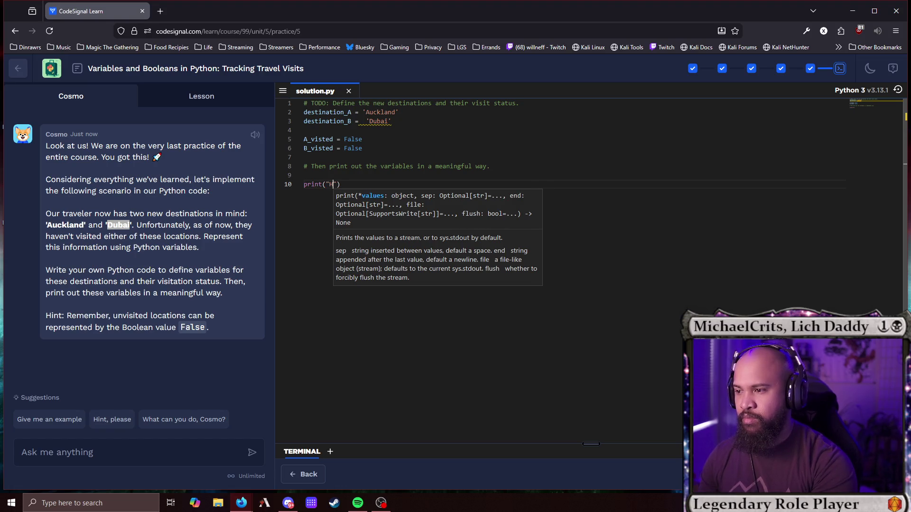
{"action": "type", "text": "d"}
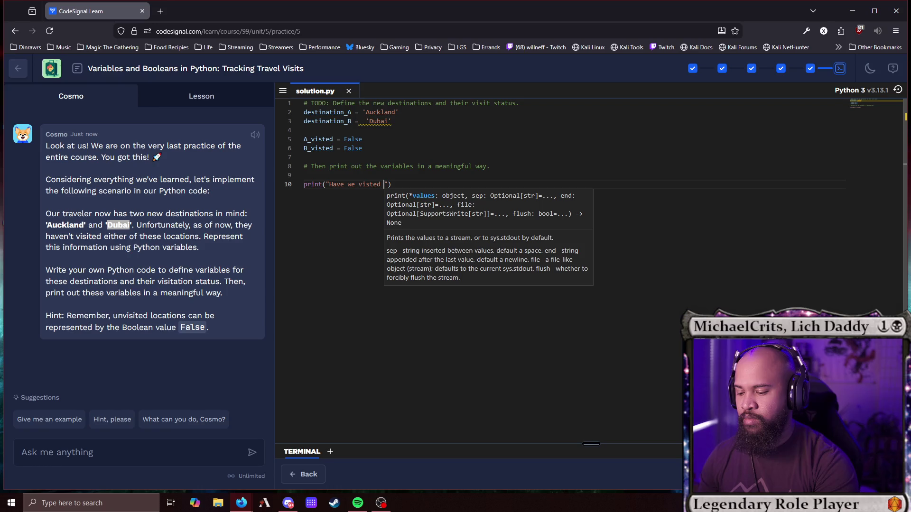
Tidy the punctuation at the end of line 10's message string.
{"action": "key", "text": "BackSpace"}
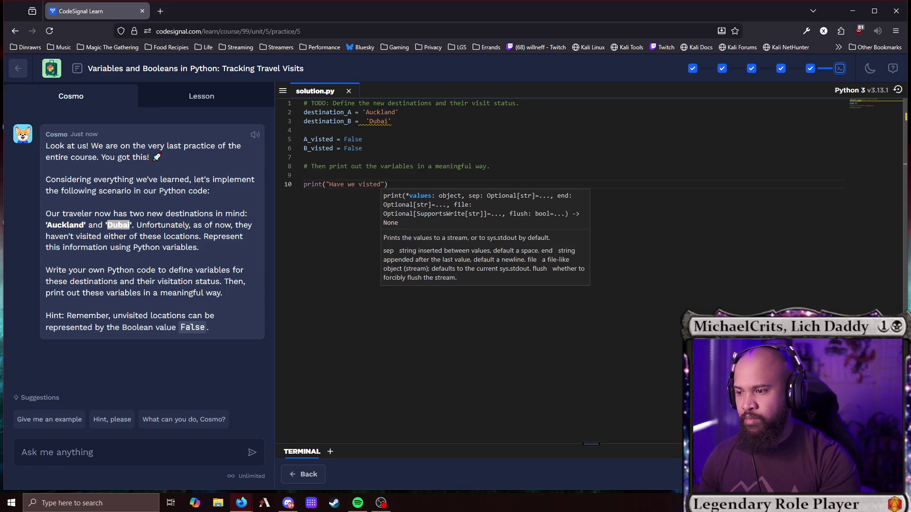
{"action": "type", "text": ":"}
{"action": "key", "text": "Left"}
{"action": "type", "text": "?"}
{"action": "key", "text": "Right"}
{"action": "key", "text": "Right"}
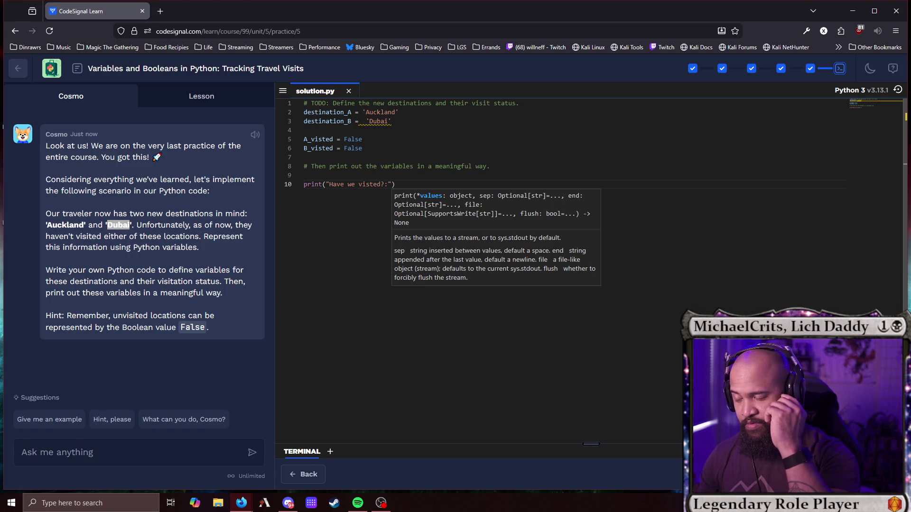
{"action": "left_click", "coordinate": [385, 184]}
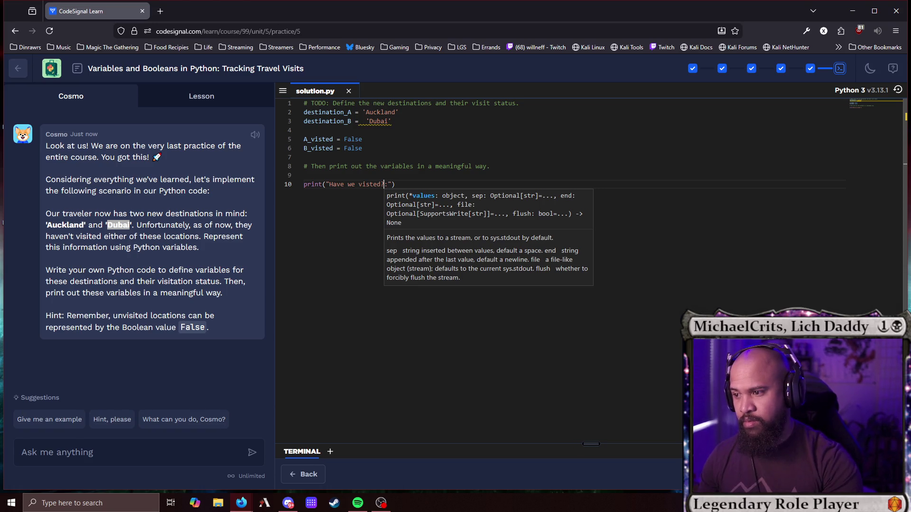
{"action": "key", "text": "BackSpace"}
{"action": "key", "text": "Delete"}
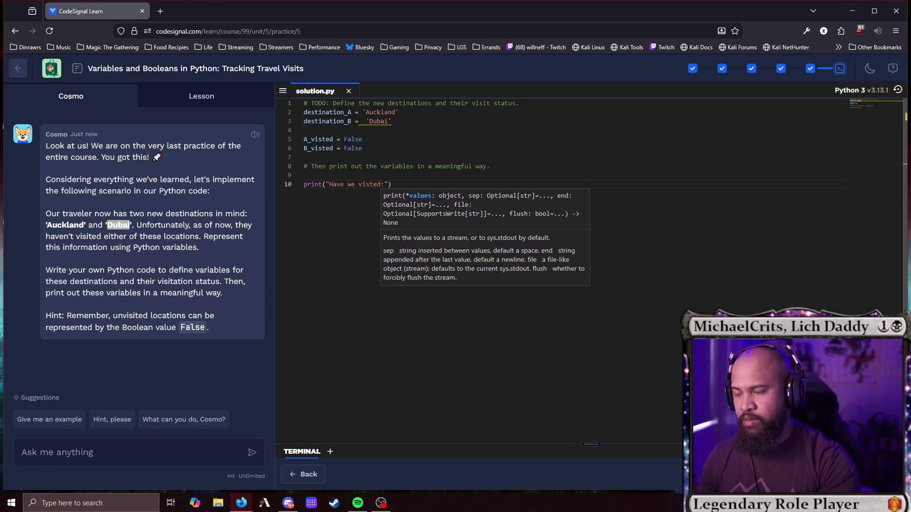
{"action": "key", "text": "Right"}
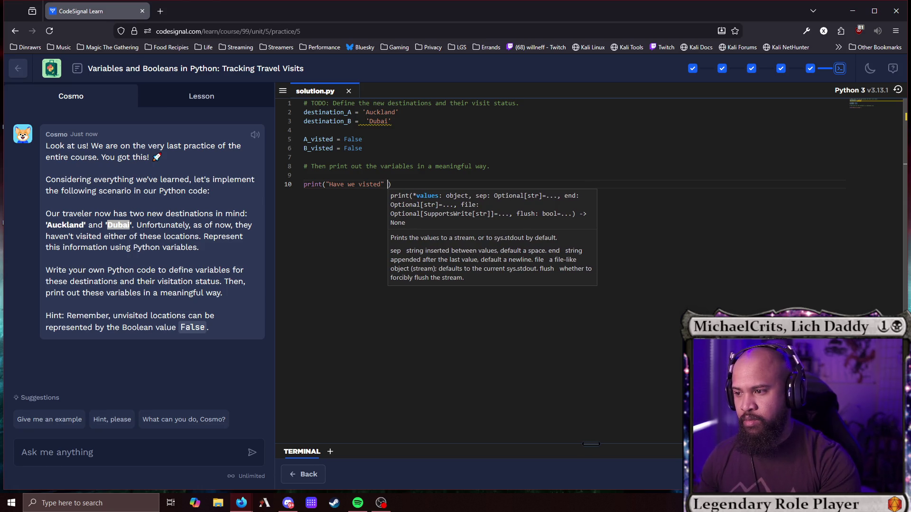
Complete line 10's print with destination_A and A_visted as arguments.
{"action": "type", "text": ", "}
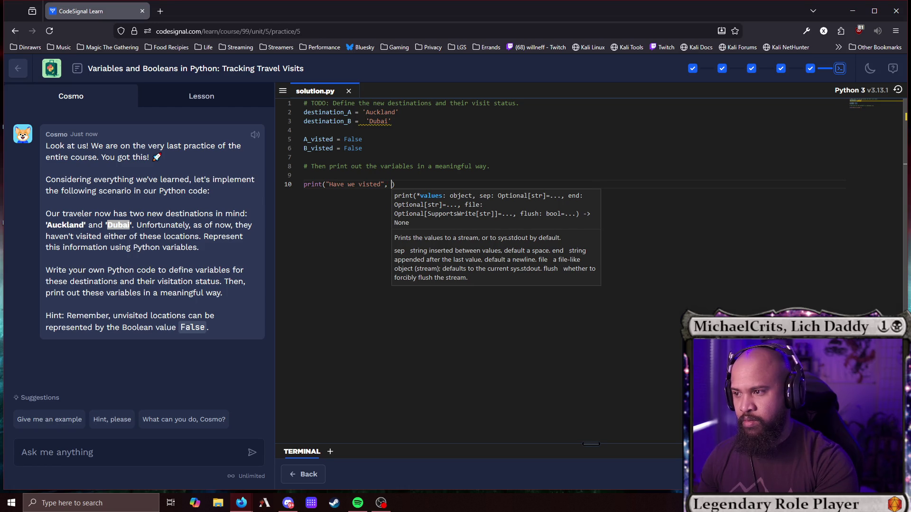
{"action": "type", "text": "destin"}
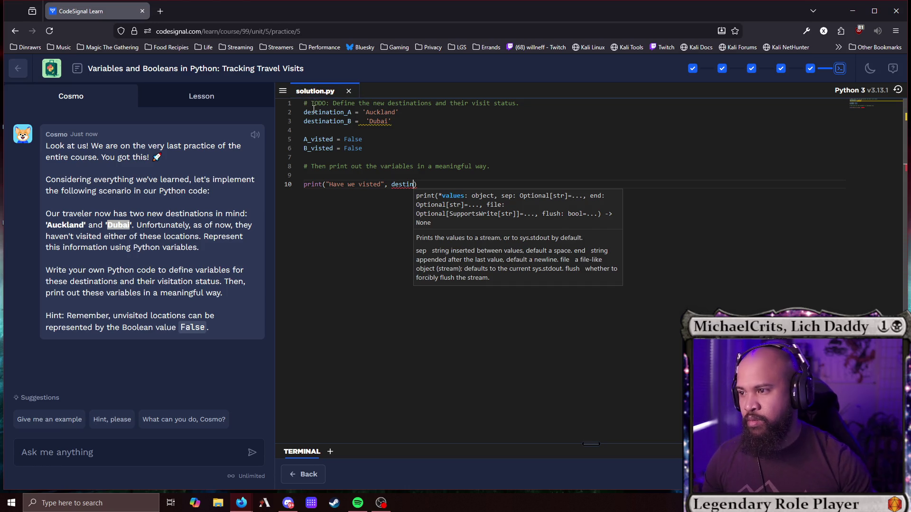
{"action": "double_click", "coordinate": [334, 110]}
{"action": "key", "text": "ctrl+c"}
{"action": "double_click", "coordinate": [404, 184]}
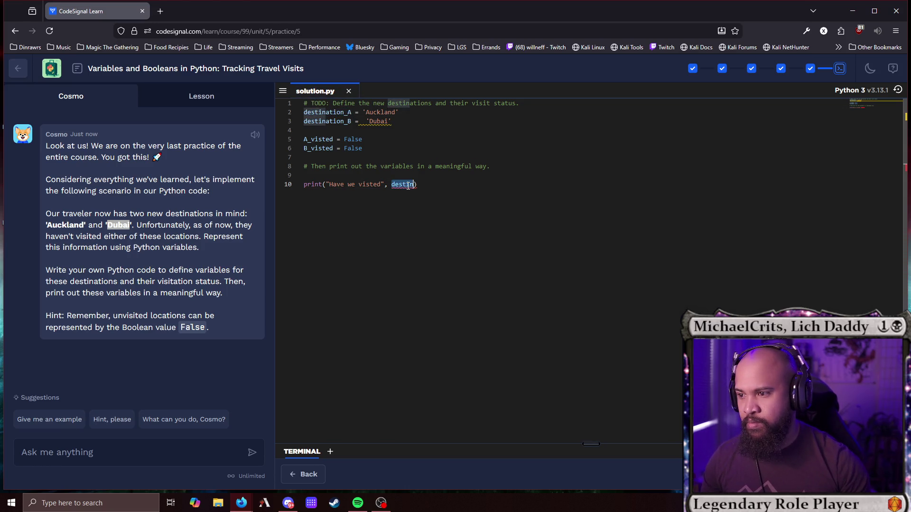
{"action": "key", "text": "ctrl+v"}
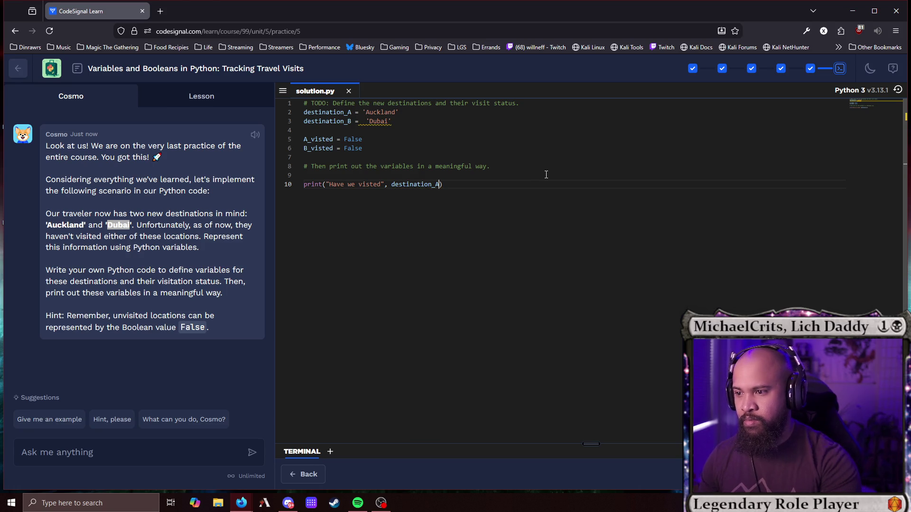
{"action": "type", "text": ", \""}
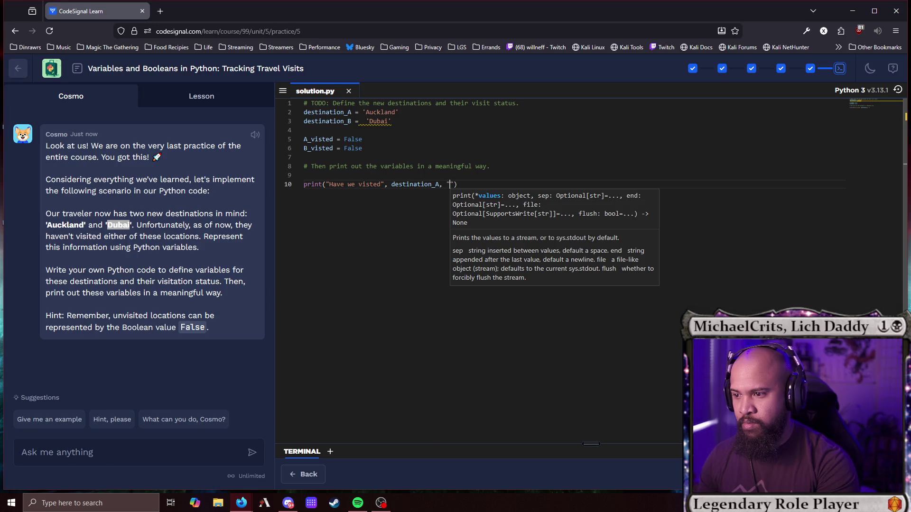
{"action": "type", "text": ",\""}
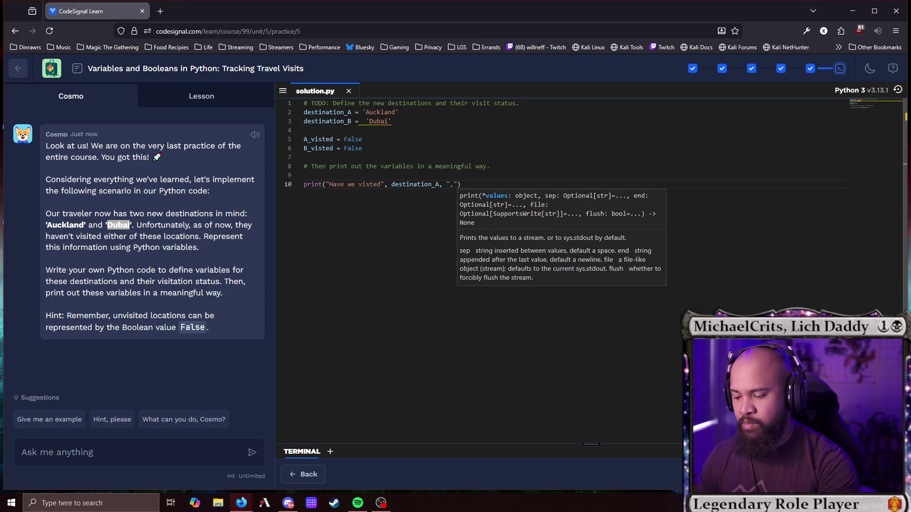
{"action": "type", "text": ","}
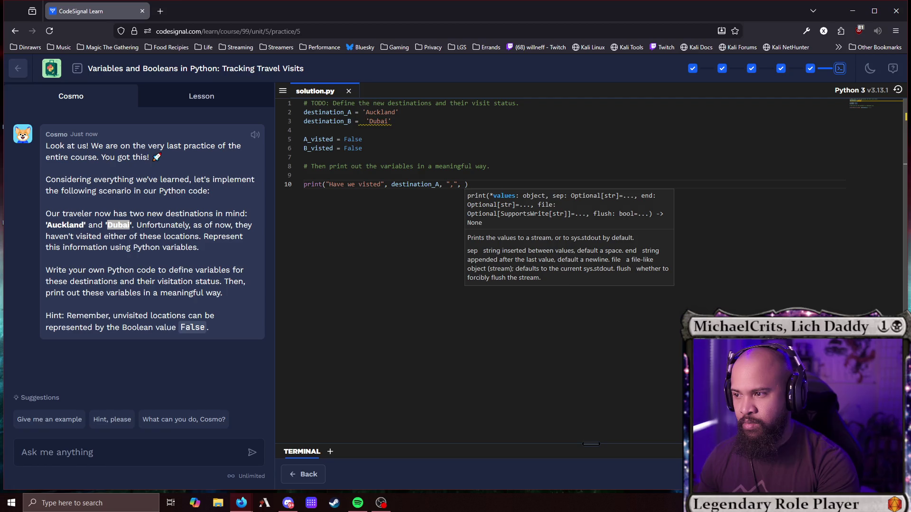
{"action": "type", "text": " Av"}
{"action": "key", "text": "BackSpace"}
{"action": "double_click", "coordinate": [324, 141]}
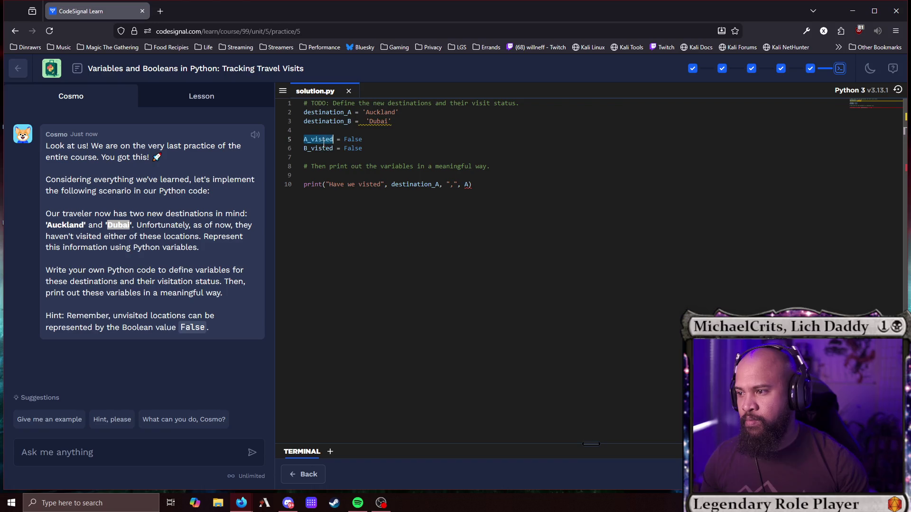
{"action": "double_click", "coordinate": [467, 185]}
{"action": "key", "text": "ctrl+v"}
{"action": "left_click", "coordinate": [468, 184]}
{"action": "key", "text": "BackSpace"}
Duplicate the print as line 11 using destination_B and B_visted, then run.
{"action": "left_click_drag", "start_coordinate": [498, 185], "coordinate": [303, 185]}
{"action": "key", "text": "ctrl+c"}
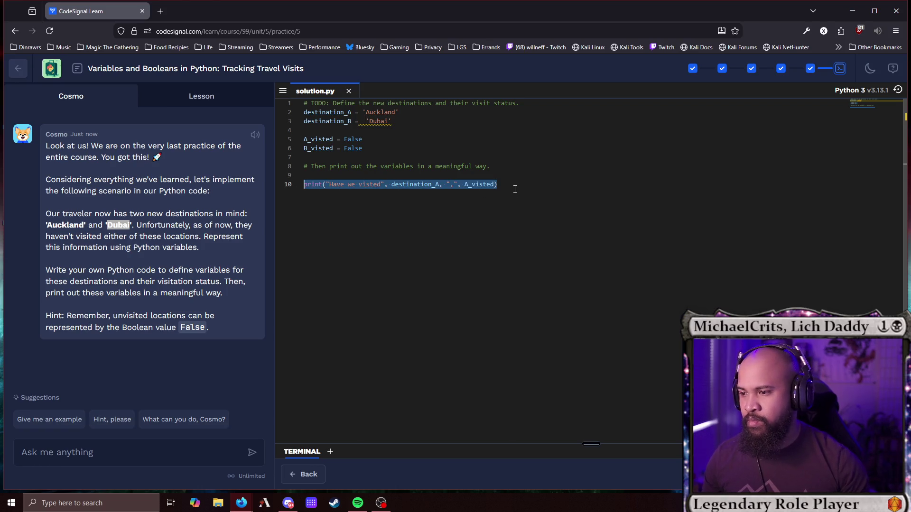
{"action": "left_click", "coordinate": [514, 185]}
{"action": "key", "text": "Return"}
{"action": "key", "text": "ctrl+v"}
{"action": "double_click", "coordinate": [345, 122]}
{"action": "double_click", "coordinate": [411, 193]}
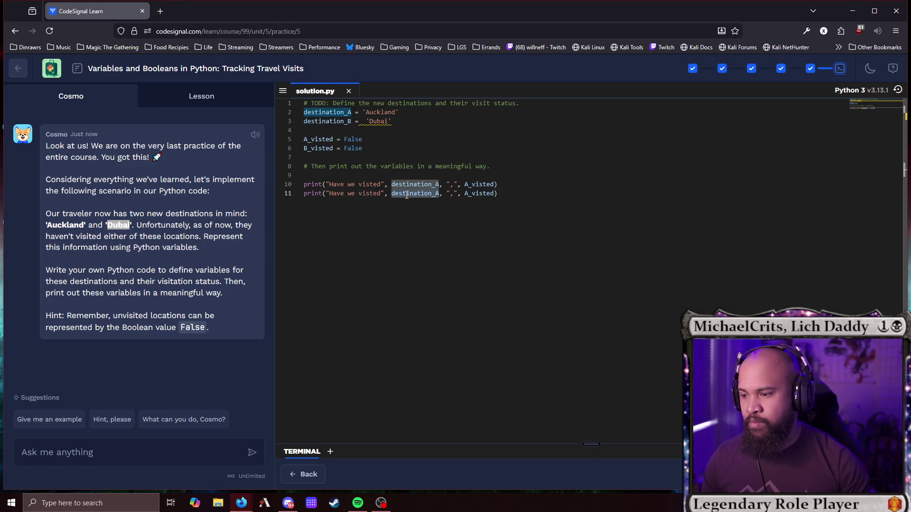
{"action": "key", "text": "ctrl+v"}
{"action": "double_click", "coordinate": [327, 150]}
{"action": "key", "text": "ctrl+c"}
{"action": "double_click", "coordinate": [479, 194]}
{"action": "key", "text": "ctrl+v"}
{"action": "key", "text": "ctrl+Return"}
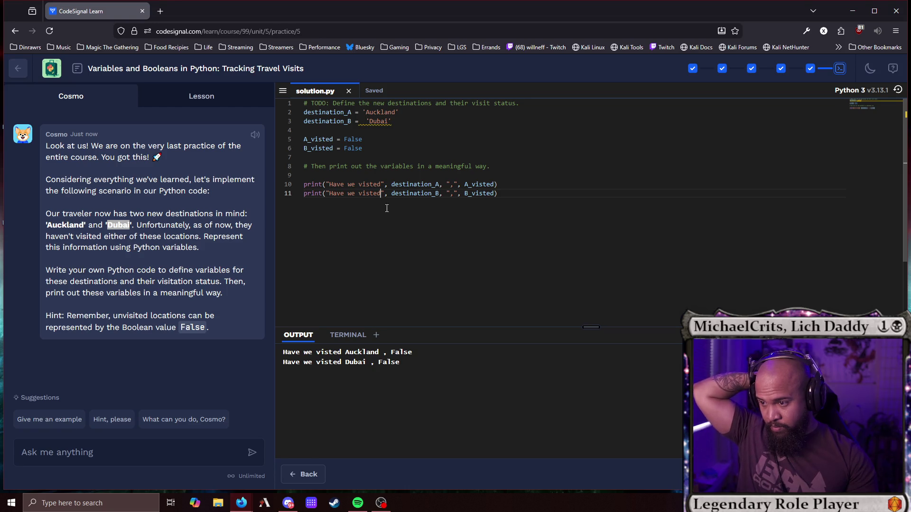
Replace both lines' comma separators with "?", rerun the code, and submit the solution.
{"action": "type", "text": "?"}
{"action": "key", "text": "Up"}
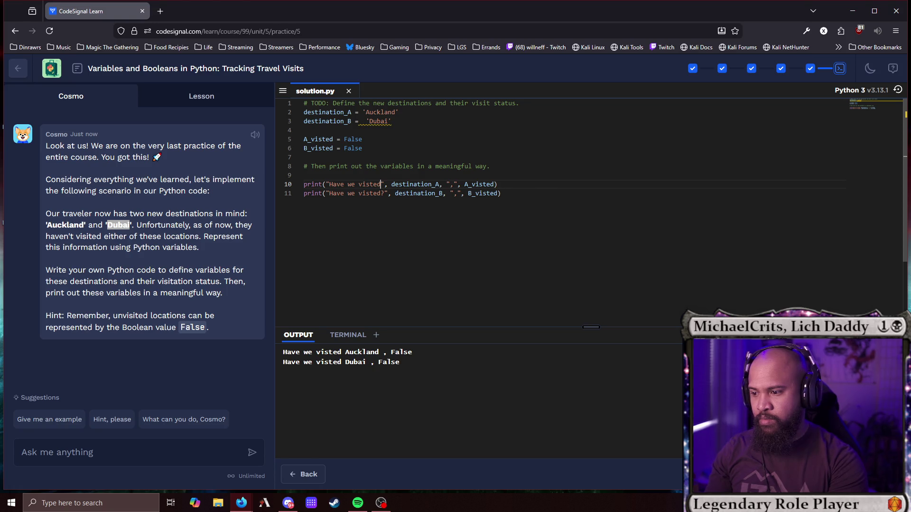
{"action": "type", "text": "?"}
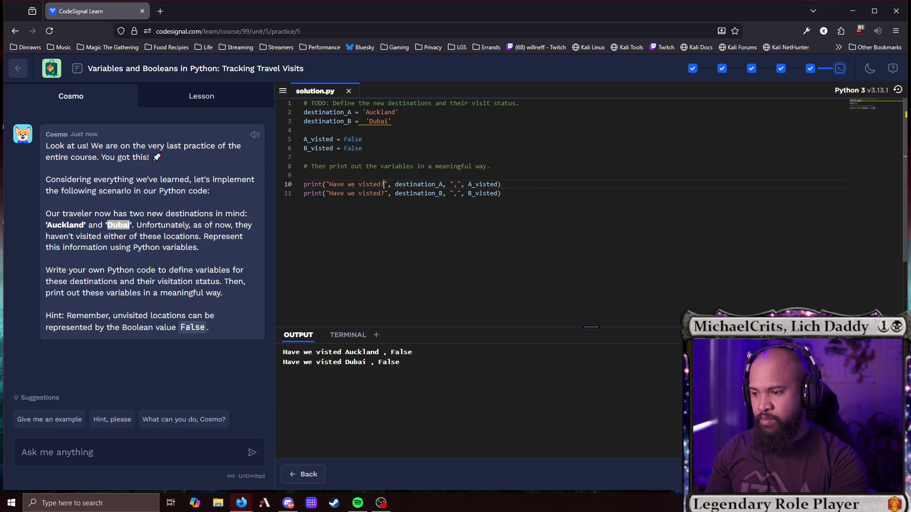
{"action": "left_click", "coordinate": [428, 184]}
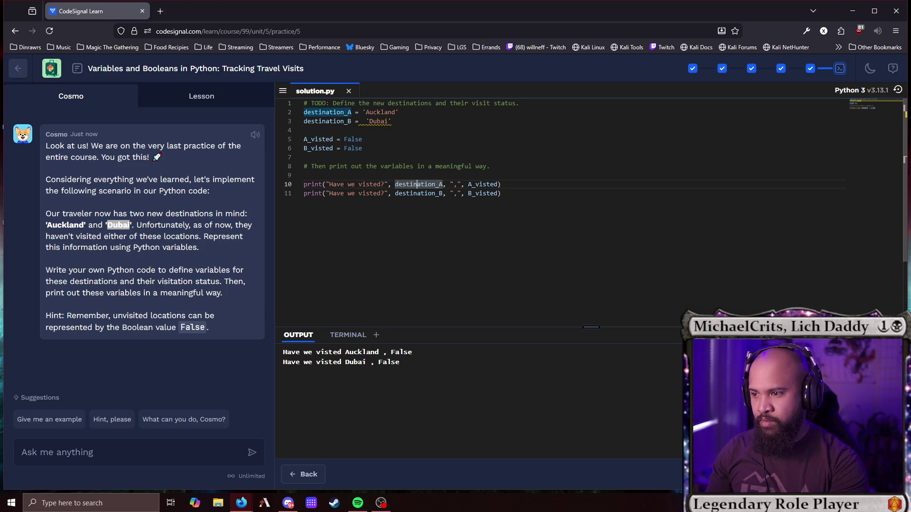
{"action": "key", "text": "Left"}
{"action": "key", "text": "Left"}
{"action": "key", "text": "Left"}
{"action": "key", "text": "BackSpace"}
{"action": "key", "text": "Down"}
{"action": "key", "text": "BackSpace"}
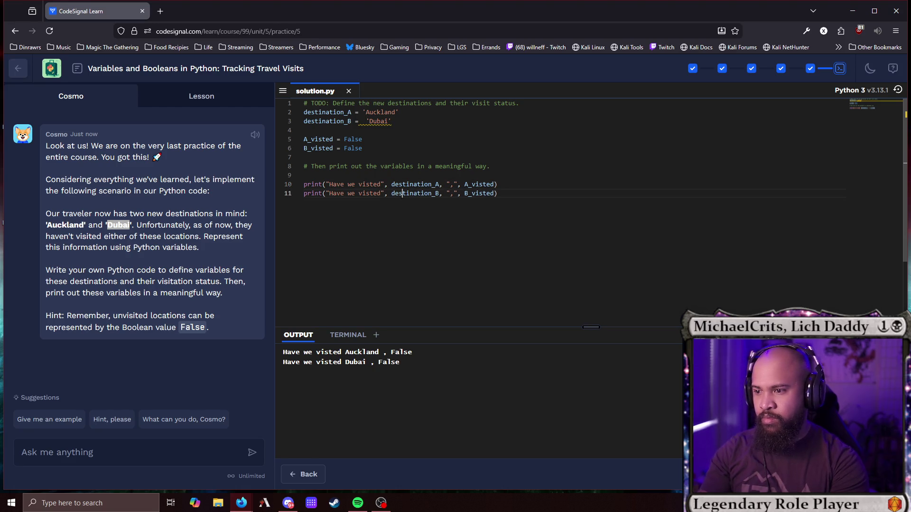
{"action": "left_click", "coordinate": [455, 185]}
{"action": "key", "text": "BackSpace"}
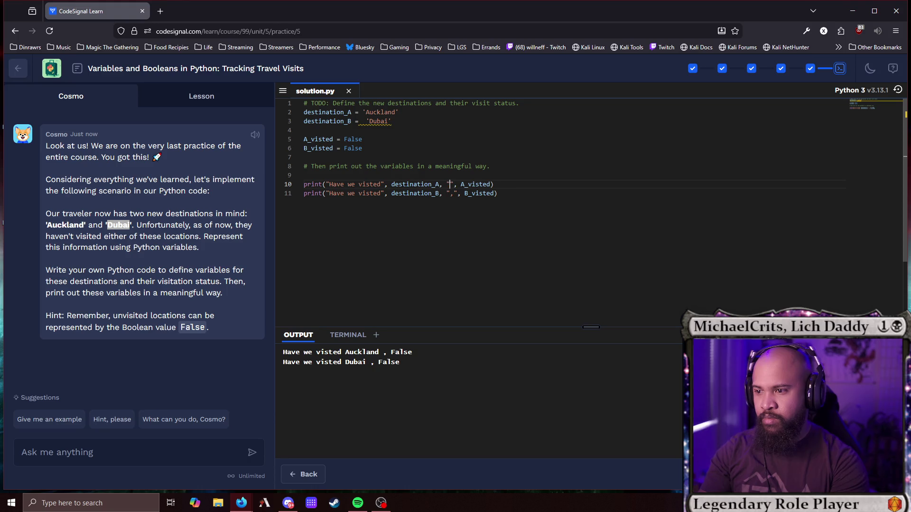
{"action": "type", "text": "?"}
{"action": "left_click", "coordinate": [454, 193]}
{"action": "key", "text": "BackSpace"}
{"action": "type", "text": "?"}
{"action": "key", "text": "ctrl+Return"}
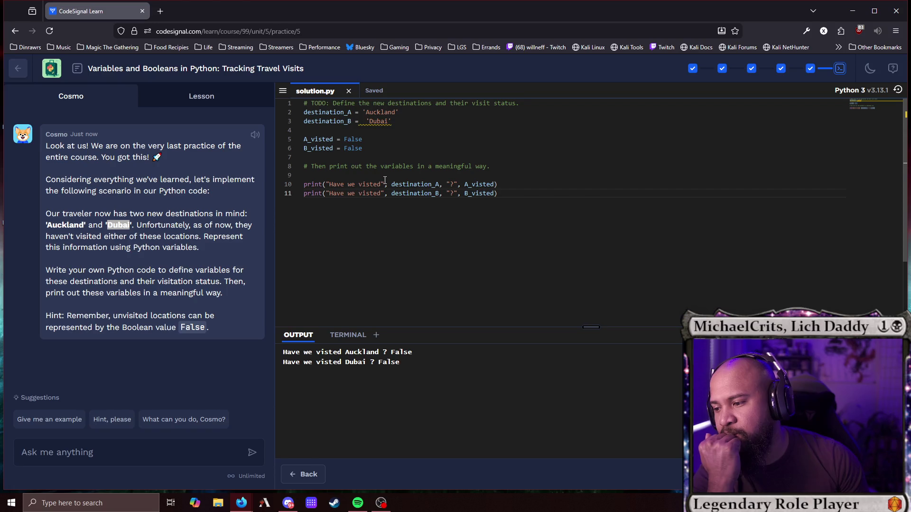
{"action": "left_click", "coordinate": [828, 475]}
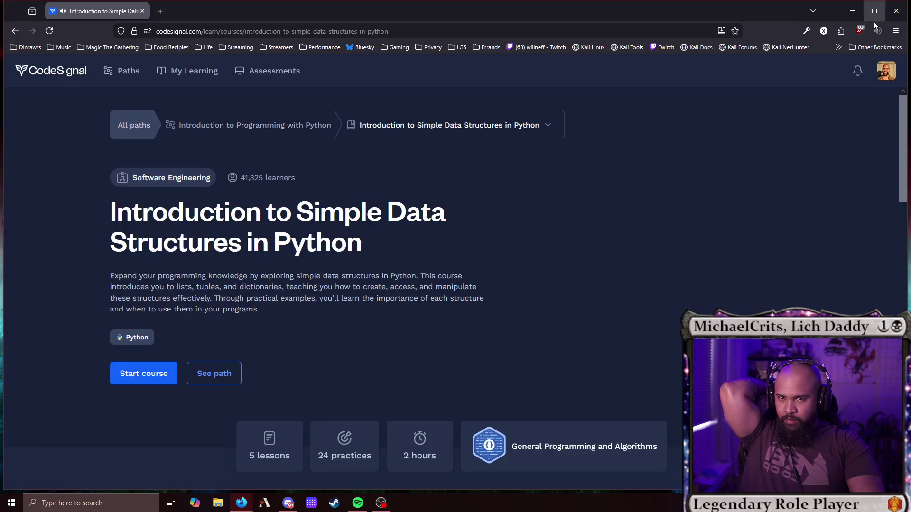
Turn the browser tab's volume down to 50%.
{"action": "left_click", "coordinate": [875, 31]}
{"action": "left_click_drag", "start_coordinate": [745, 170], "coordinate": [733, 175]}
{"action": "left_click", "coordinate": [618, 10]}
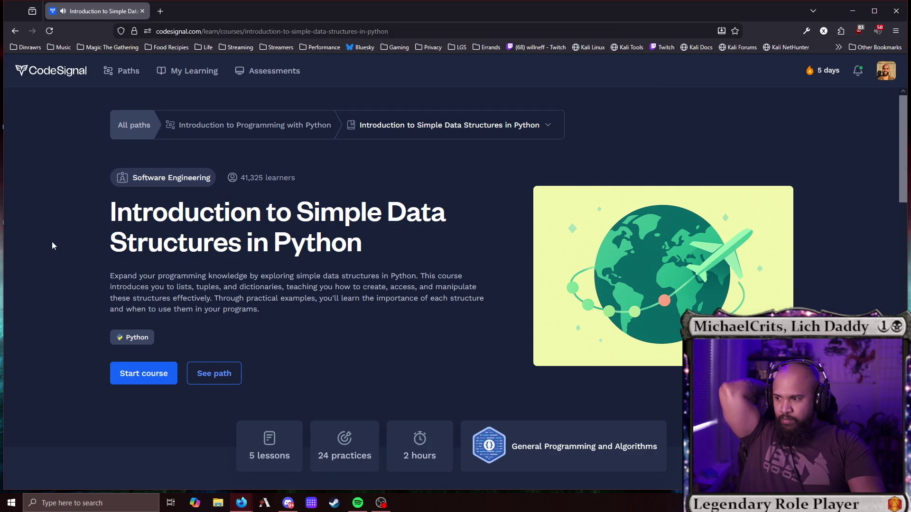
Start the first lesson, Exploring Python: Creating and Accessing Lists.
{"action": "scroll", "coordinate": [46, 241], "scroll_direction": "down", "scroll_amount": 2}
{"action": "scroll", "coordinate": [46, 241], "scroll_direction": "up", "scroll_amount": 2}
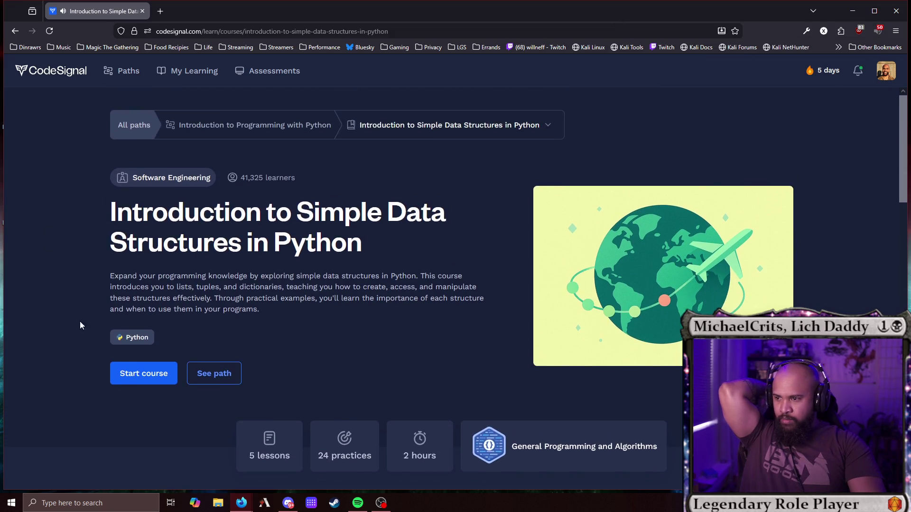
{"action": "left_click", "coordinate": [122, 373]}
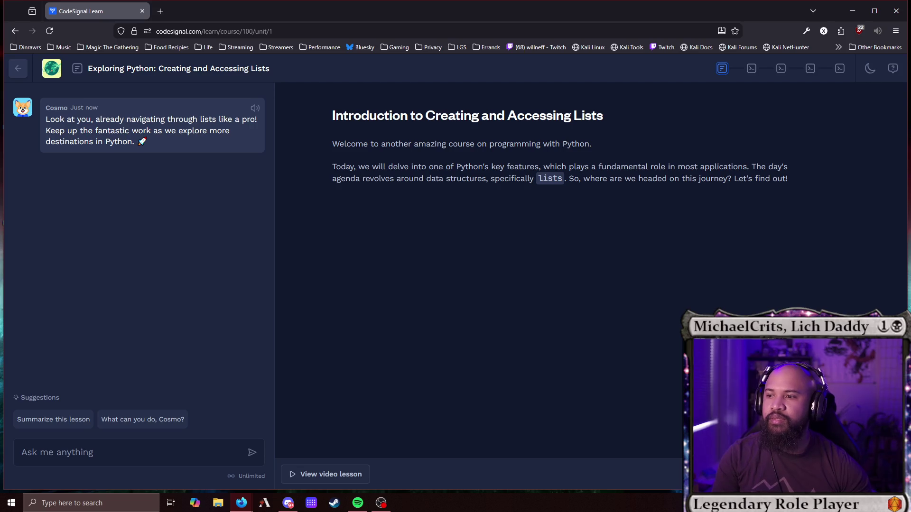
{"action": "scroll", "coordinate": [569, 213], "scroll_direction": "down", "scroll_amount": 5}
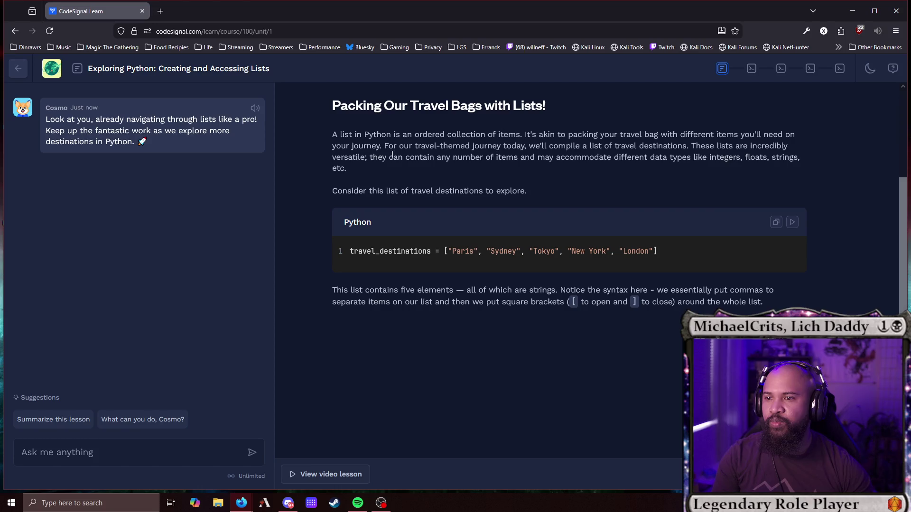
{"action": "mouse_move", "coordinate": [390, 251]}
{"action": "left_mouse_down"}
{"action": "mouse_move", "coordinate": [630, 254]}
{"action": "mouse_move", "coordinate": [444, 251]}
{"action": "left_mouse_up"}
{"action": "left_click", "coordinate": [702, 263]}
{"action": "left_click", "coordinate": [556, 253]}
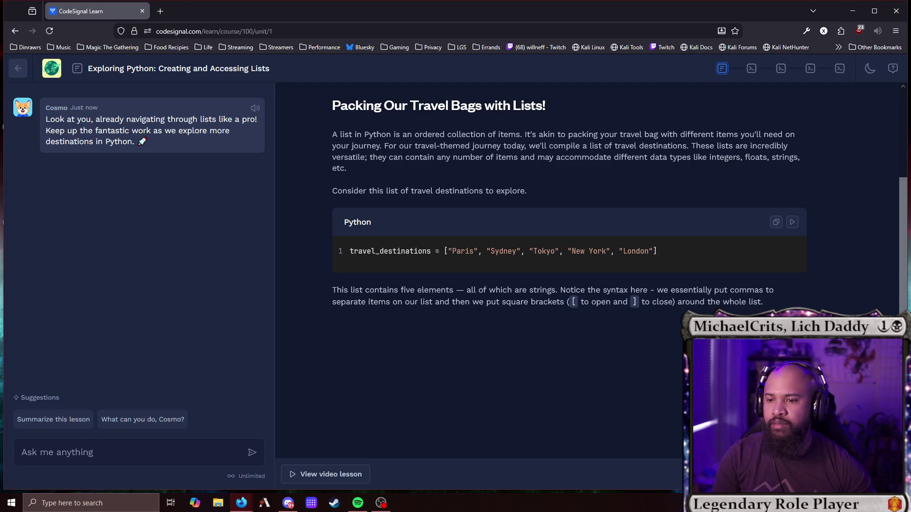
{"action": "scroll", "coordinate": [555, 266], "scroll_direction": "down", "scroll_amount": 5}
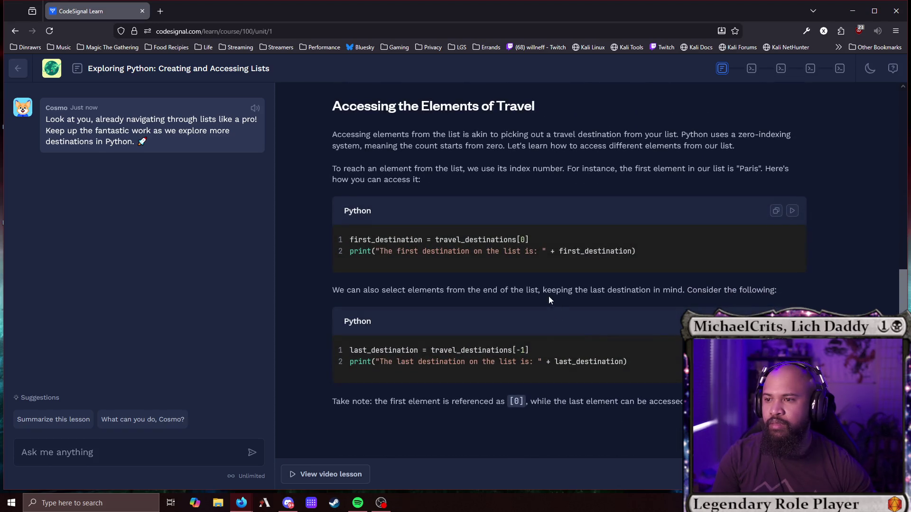
{"action": "scroll", "coordinate": [555, 277], "scroll_direction": "up", "scroll_amount": 5}
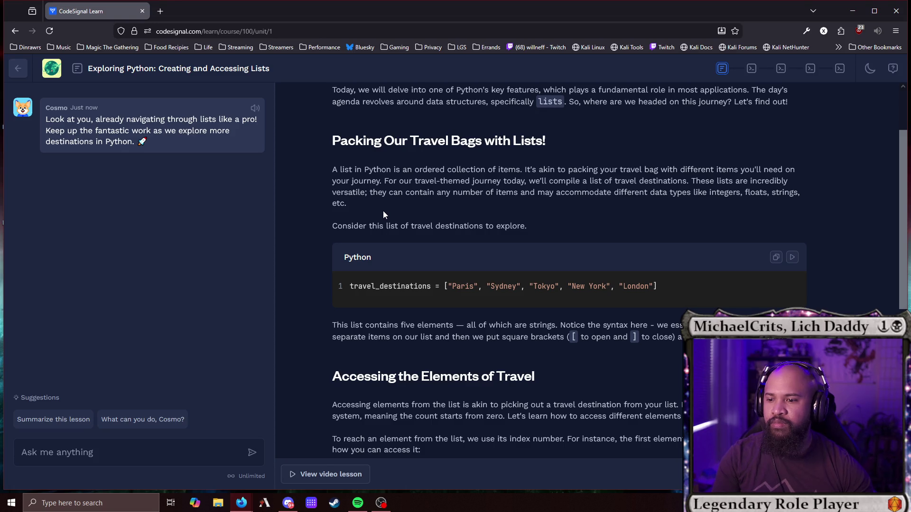
{"action": "scroll", "coordinate": [597, 348], "scroll_direction": "up", "scroll_amount": 1}
{"action": "scroll", "coordinate": [600, 344], "scroll_direction": "down", "scroll_amount": 3}
{"action": "scroll", "coordinate": [596, 343], "scroll_direction": "down", "scroll_amount": 1}
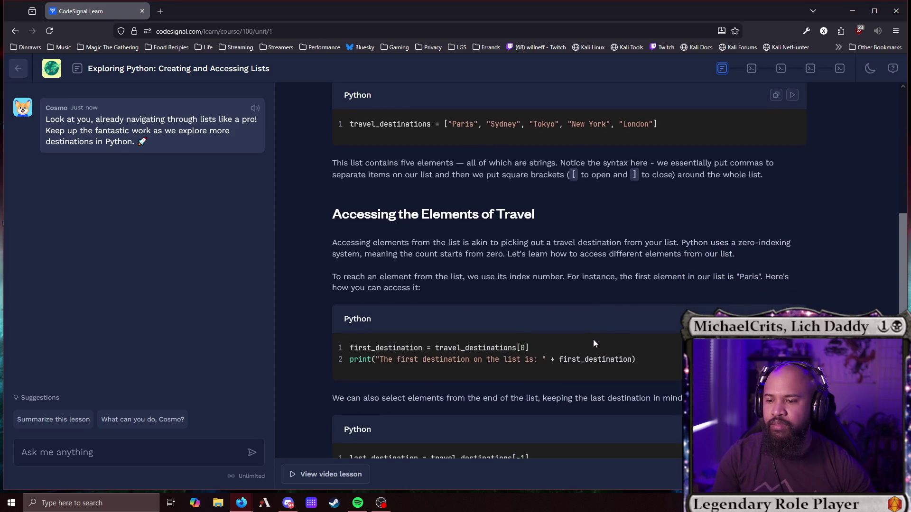
{"action": "scroll", "coordinate": [464, 215], "scroll_direction": "up", "scroll_amount": 4}
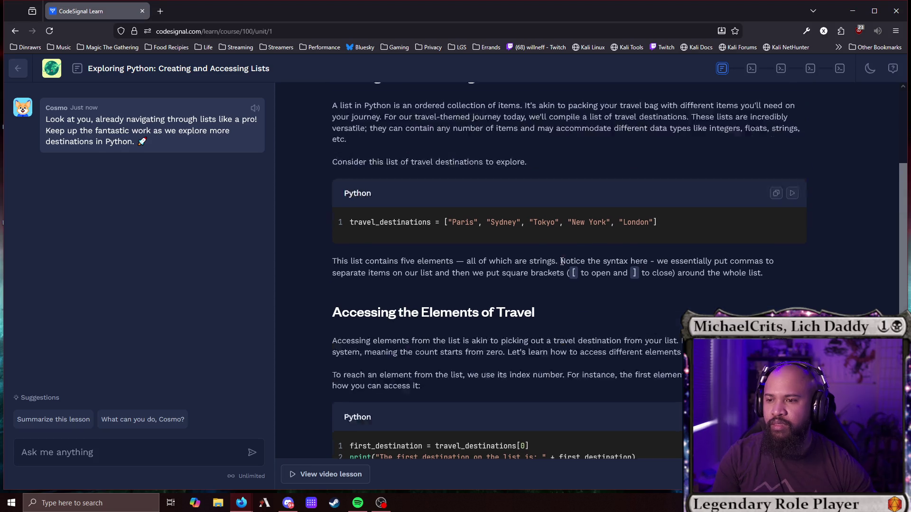
{"action": "scroll", "coordinate": [471, 262], "scroll_direction": "down", "scroll_amount": 4}
{"action": "scroll", "coordinate": [472, 271], "scroll_direction": "down", "scroll_amount": 2}
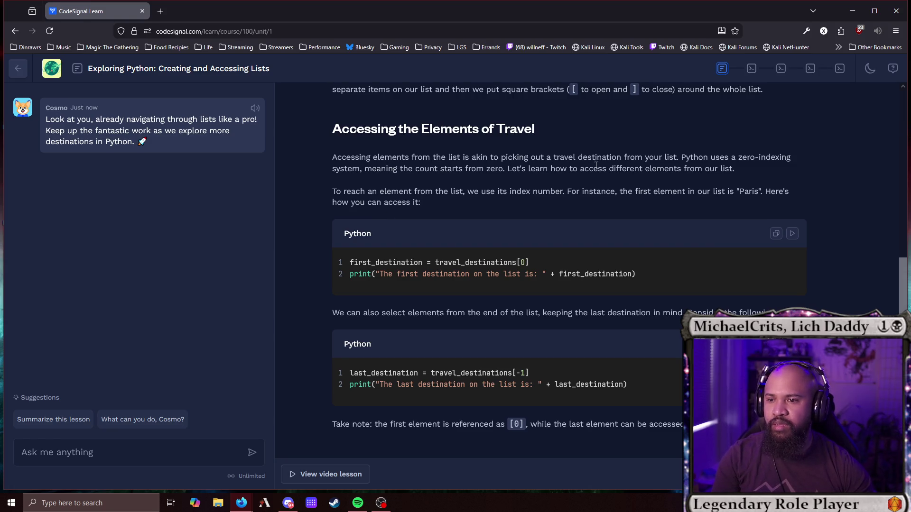
{"action": "left_click_drag", "start_coordinate": [746, 158], "coordinate": [794, 158]}
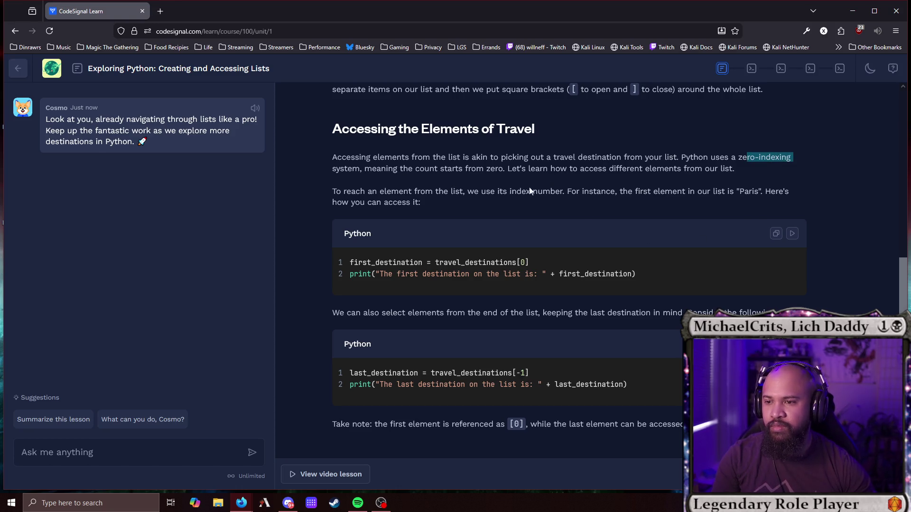
{"action": "left_click_drag", "start_coordinate": [333, 191], "coordinate": [434, 202]}
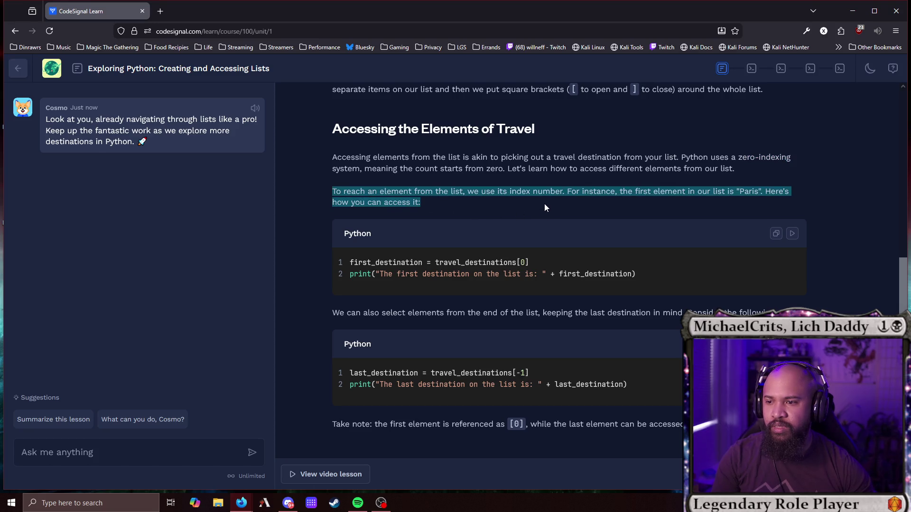
{"action": "left_click", "coordinate": [729, 196]}
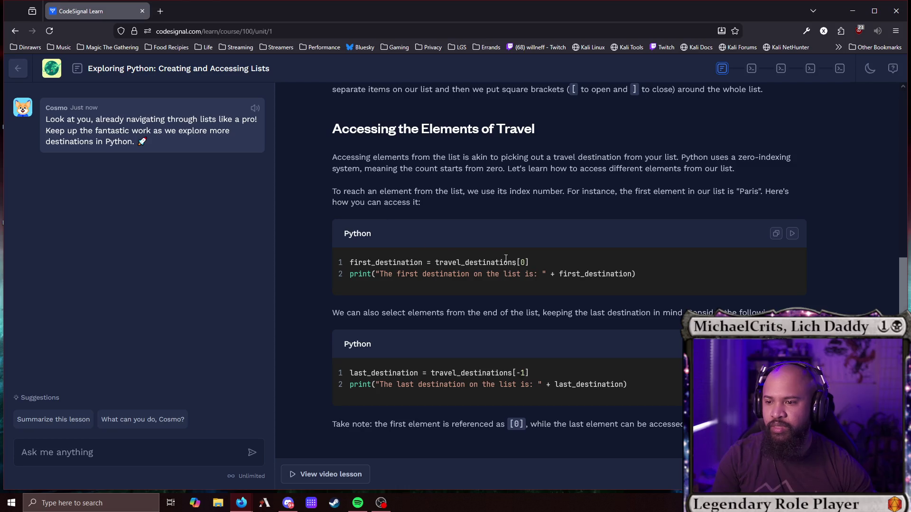
{"action": "scroll", "coordinate": [428, 270], "scroll_direction": "up", "scroll_amount": 2}
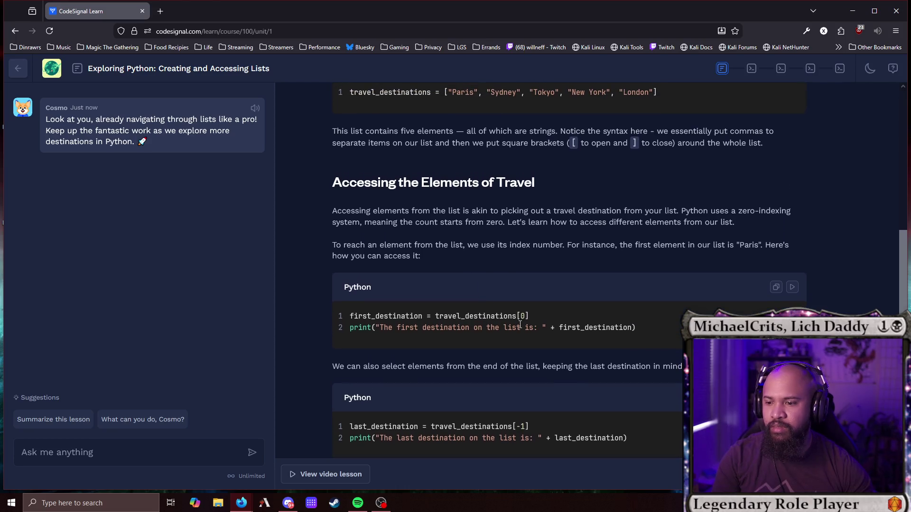
{"action": "scroll", "coordinate": [393, 295], "scroll_direction": "down", "scroll_amount": 3}
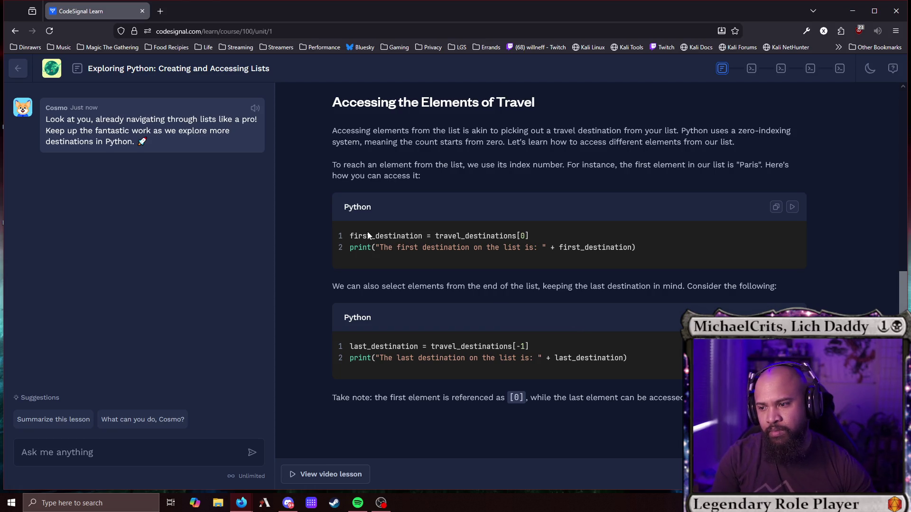
{"action": "left_click_drag", "start_coordinate": [353, 346], "coordinate": [520, 339]}
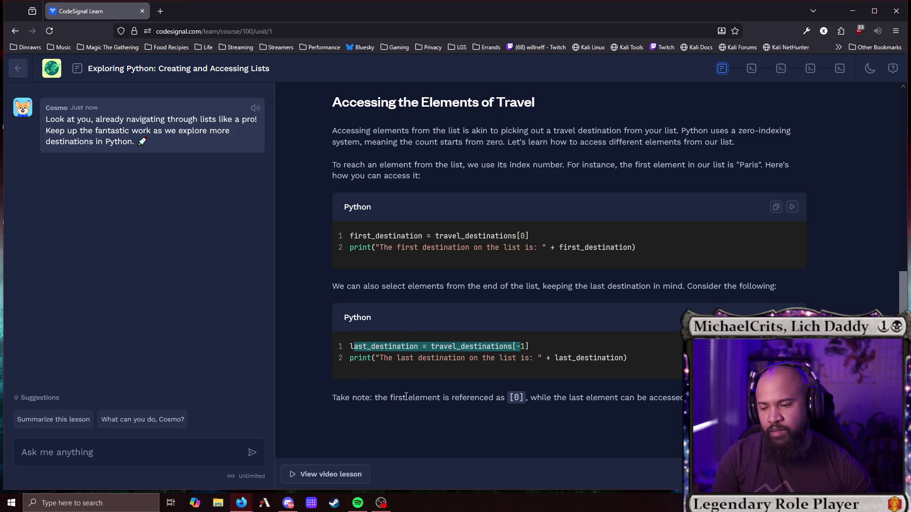
{"action": "left_click", "coordinate": [504, 397]}
{"action": "left_click_drag", "start_coordinate": [536, 398], "coordinate": [683, 397]}
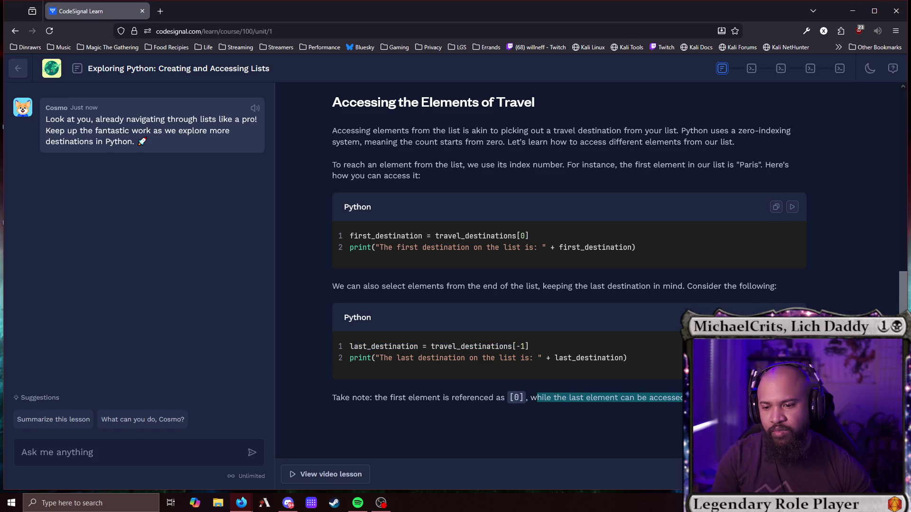
{"action": "left_click", "coordinate": [683, 398]}
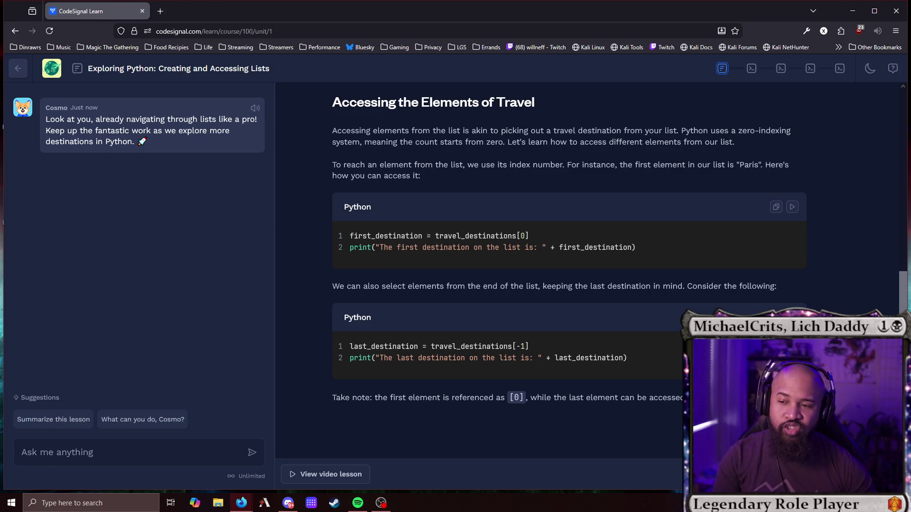
{"action": "scroll", "coordinate": [569, 271], "scroll_direction": "up", "scroll_amount": 3}
{"action": "scroll", "coordinate": [636, 411], "scroll_direction": "down", "scroll_amount": 3}
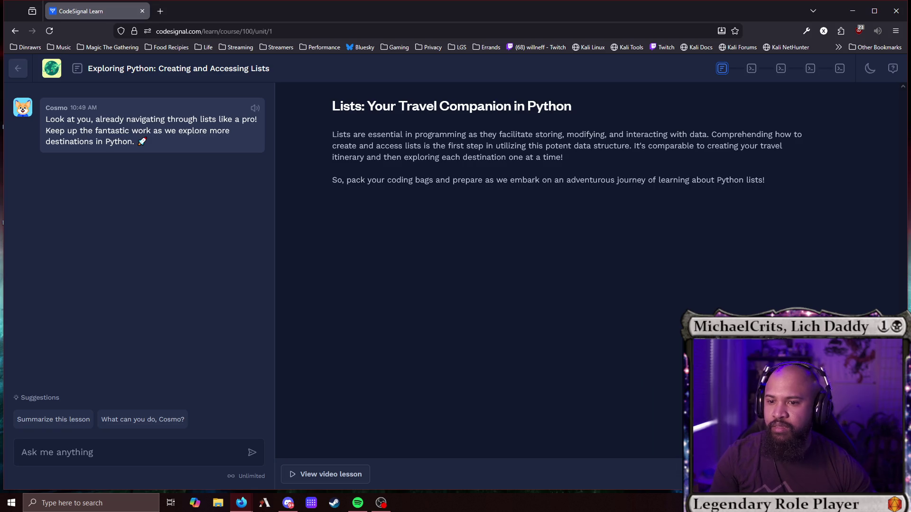
Start the first practice and run the code that prints the destinations list.
{"action": "left_click", "coordinate": [854, 475]}
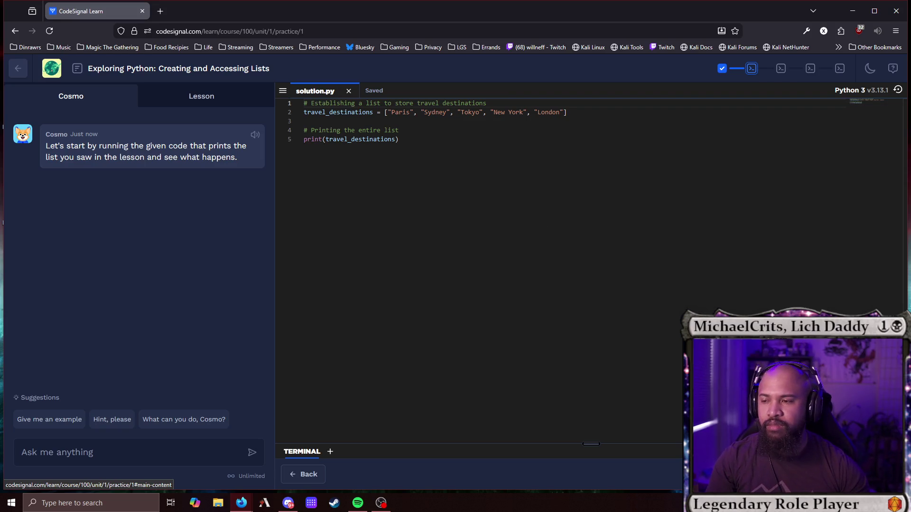
{"action": "key", "text": "ctrl+Return"}
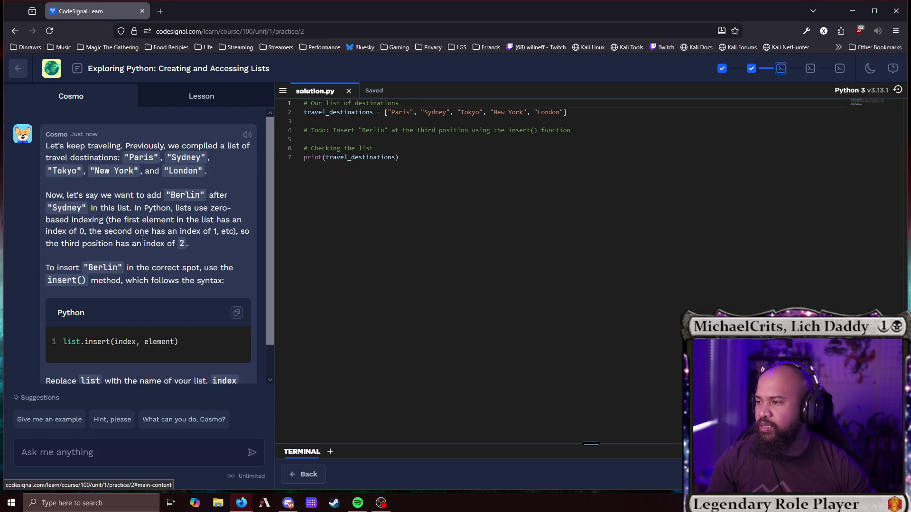
Read the list insert(index, element) syntax example in the lesson text.
{"action": "scroll", "coordinate": [142, 241], "scroll_direction": "down", "scroll_amount": 1}
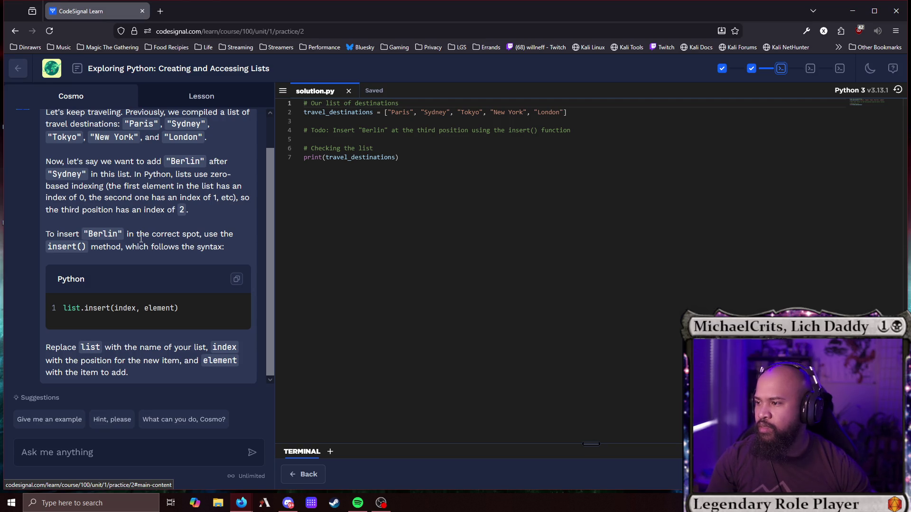
{"action": "scroll", "coordinate": [205, 201], "scroll_direction": "up", "scroll_amount": 1}
{"action": "scroll", "coordinate": [197, 232], "scroll_direction": "down", "scroll_amount": 1}
{"action": "left_click", "coordinate": [578, 131]}
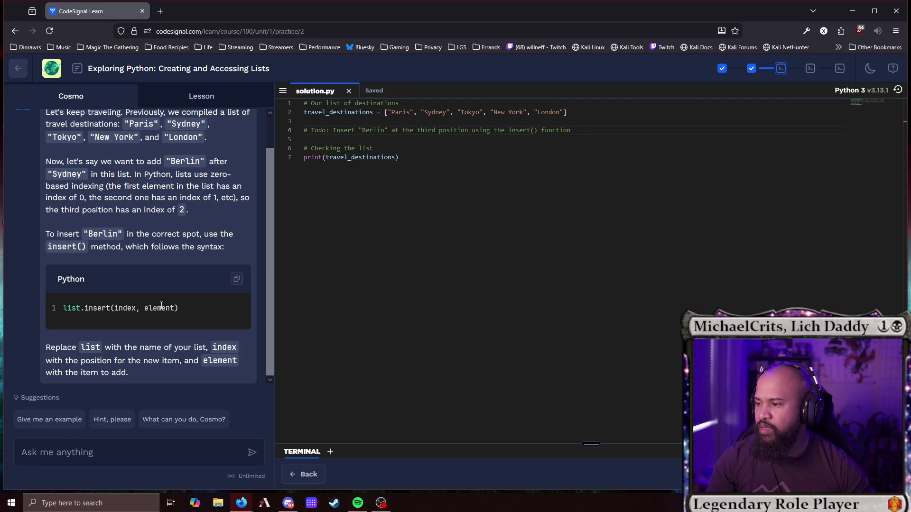
{"action": "left_click_drag", "start_coordinate": [155, 311], "coordinate": [183, 312]}
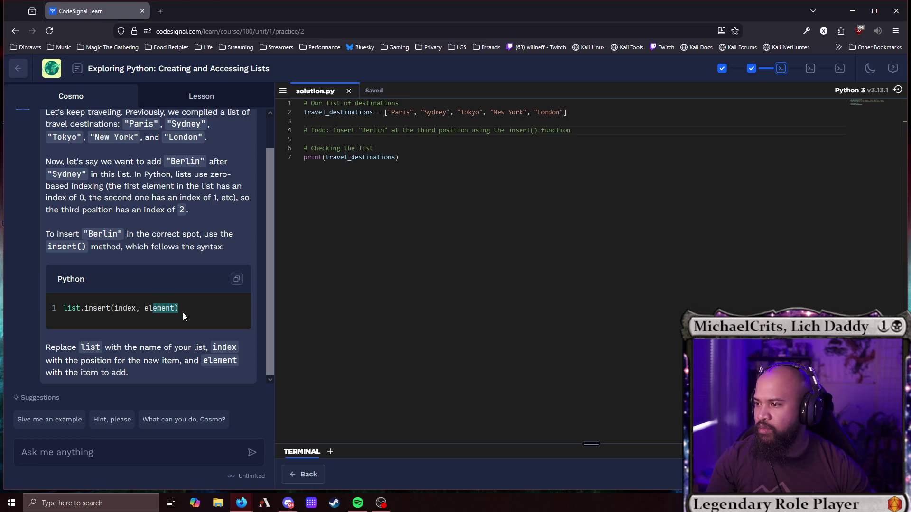
{"action": "left_click", "coordinate": [75, 309]}
{"action": "double_click", "coordinate": [124, 308]}
{"action": "double_click", "coordinate": [159, 308]}
Add travel_destinations.insert(2, "Berlin") under the TODO, run it, and continue to practice 3.
{"action": "left_click", "coordinate": [421, 139]}
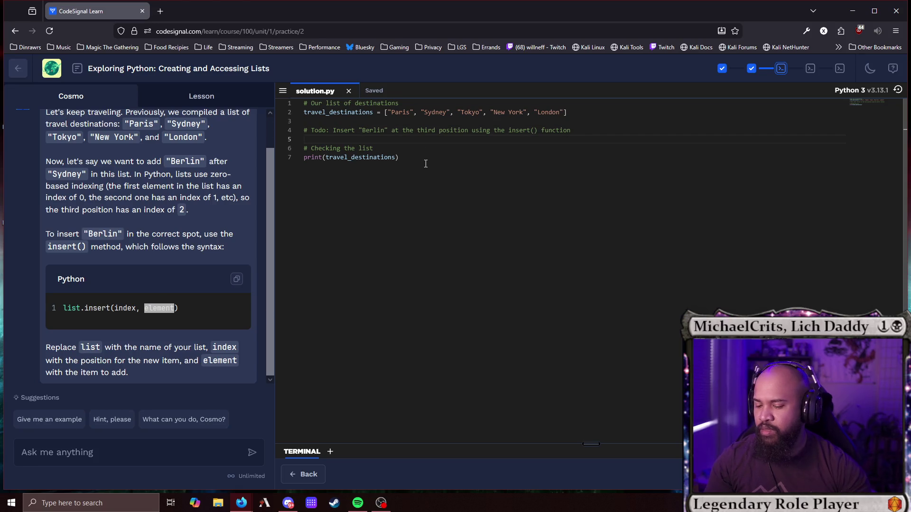
{"action": "key", "text": "Return"}
{"action": "key", "text": "Up"}
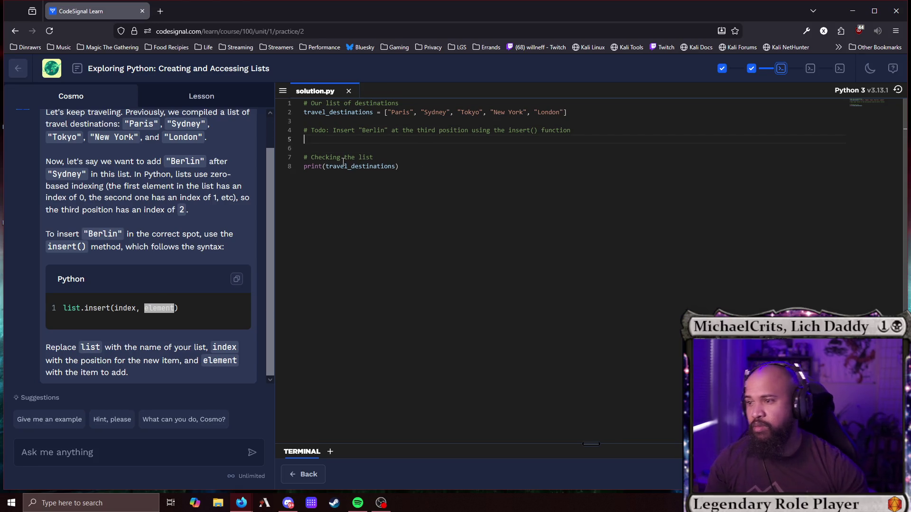
{"action": "double_click", "coordinate": [338, 112]}
{"action": "key", "text": "ctrl+c"}
{"action": "left_click", "coordinate": [339, 137]}
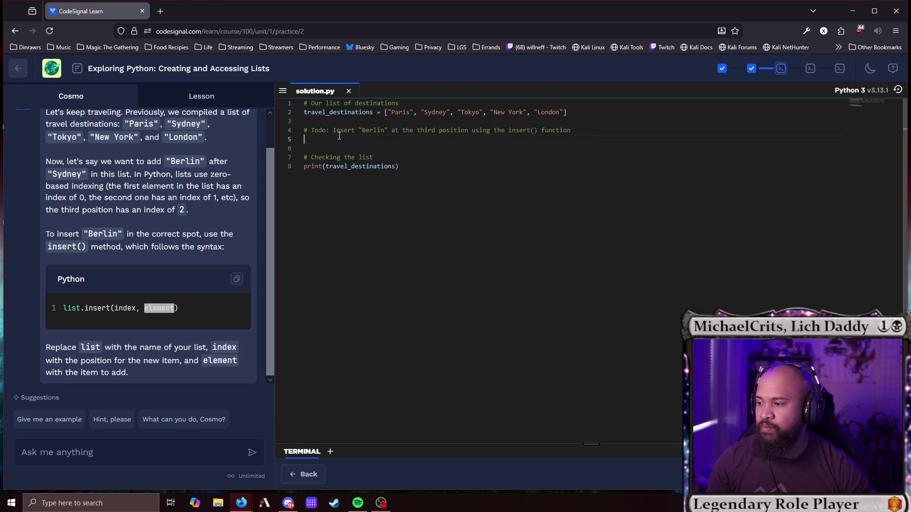
{"action": "key", "text": "ctrl+v"}
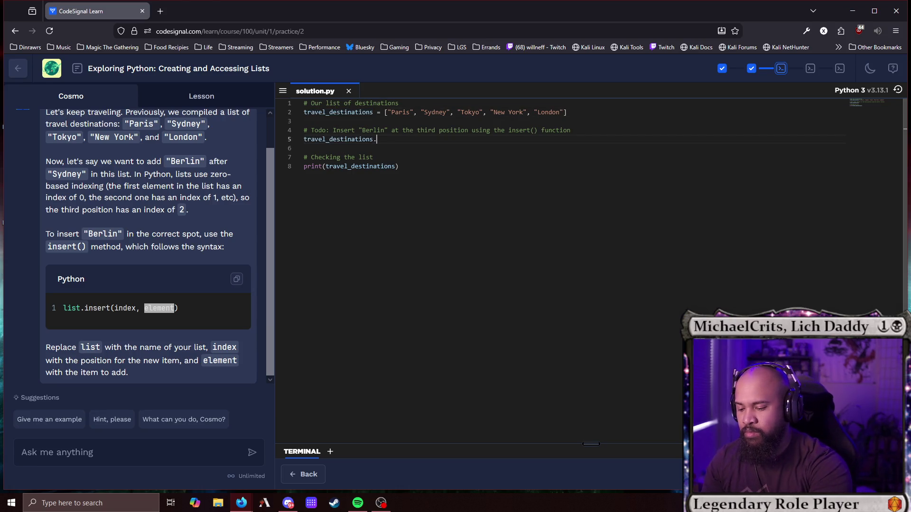
{"action": "type", "text": ".insert"}
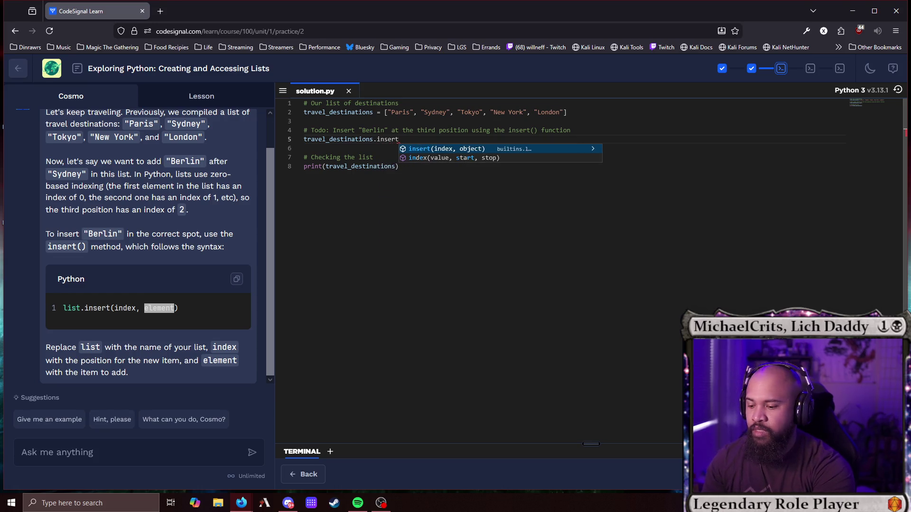
{"action": "type", "text": "(2"}
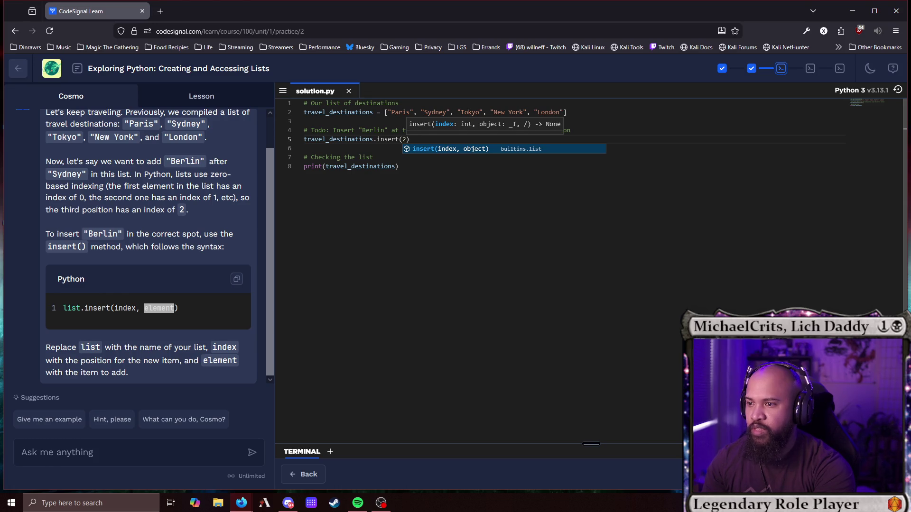
{"action": "type", "text": ", \""}
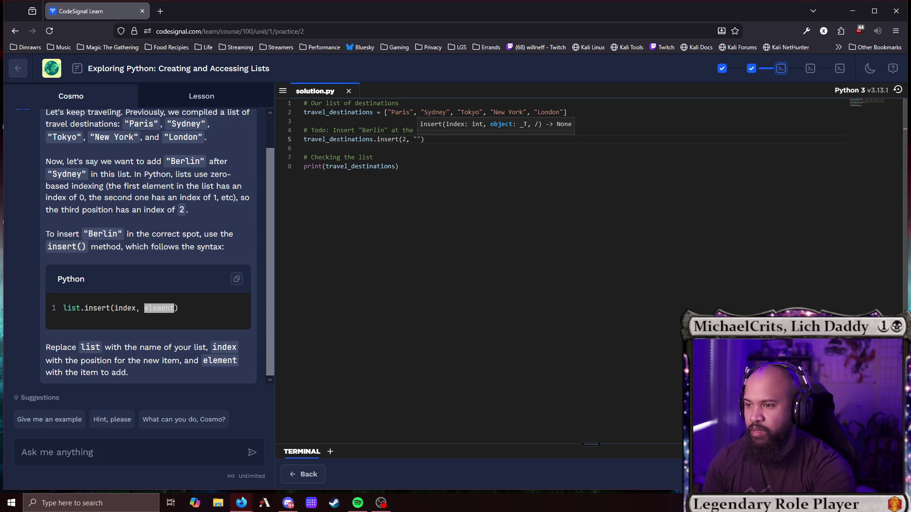
{"action": "type", "text": "Berlin"}
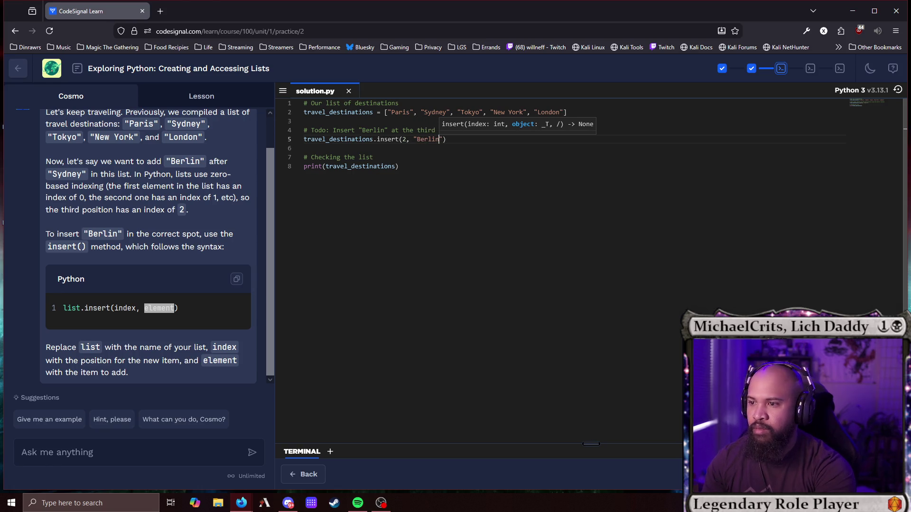
{"action": "left_click", "coordinate": [471, 194]}
{"action": "key", "text": "ctrl+Return"}
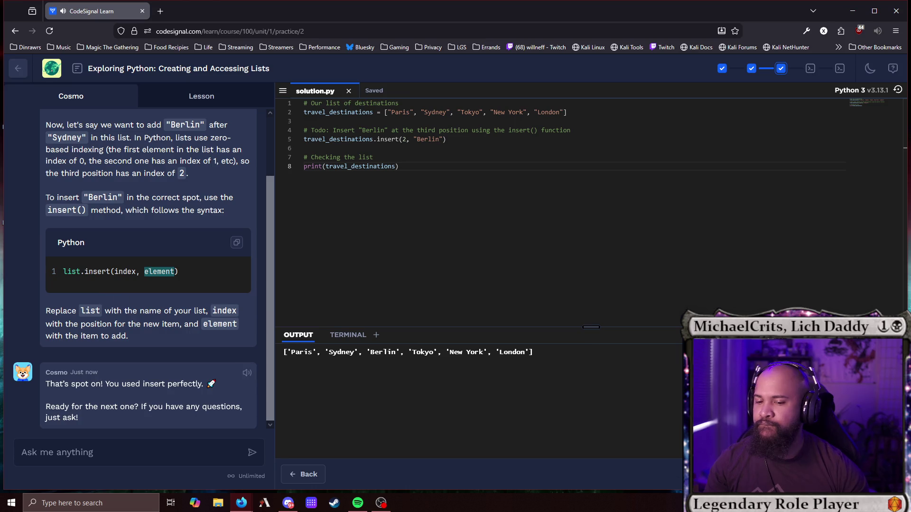
{"action": "left_click", "coordinate": [883, 474]}
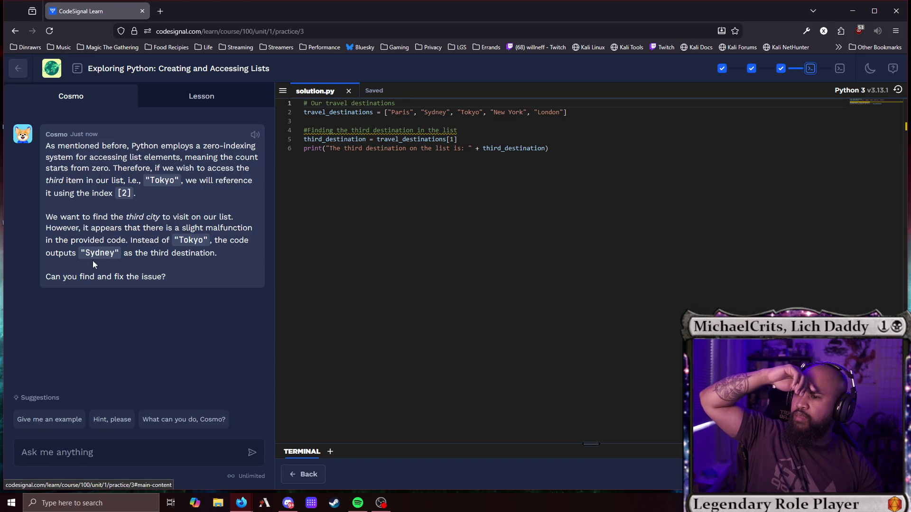
Change the index to travel_destinations[2] after testing -3, then advance to practice 4.
{"action": "left_click", "coordinate": [449, 139]}
{"action": "key", "text": "Delete"}
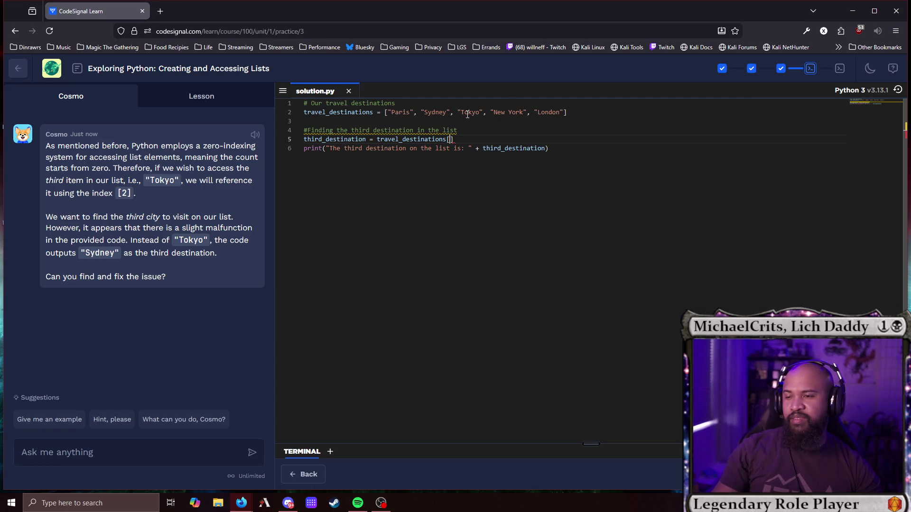
{"action": "type", "text": "-3"}
{"action": "key", "text": "ctrl+Return"}
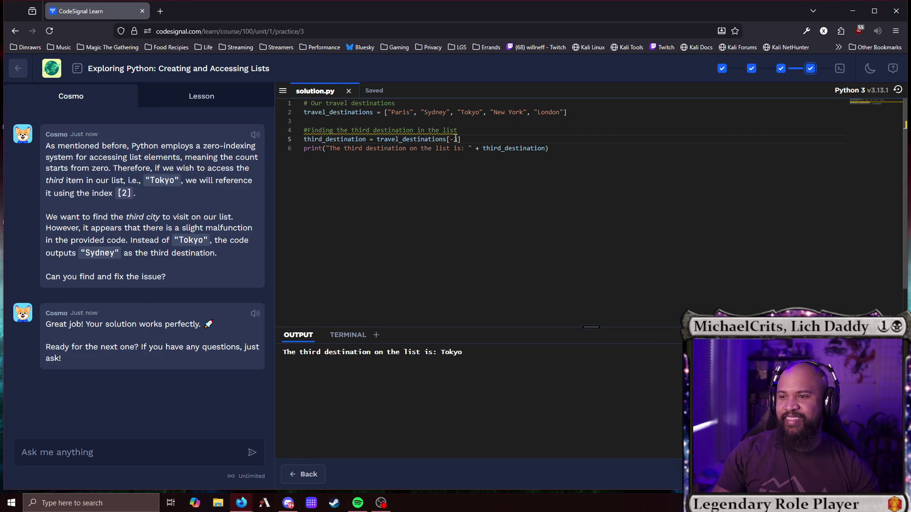
{"action": "key", "text": "BackSpace"}
{"action": "type", "text": "2"}
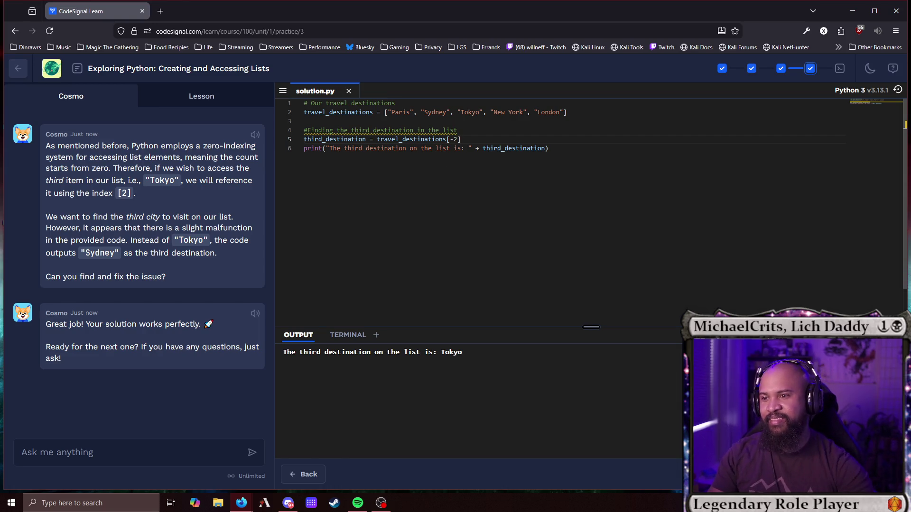
{"action": "key", "text": "Left"}
{"action": "key", "text": "BackSpace"}
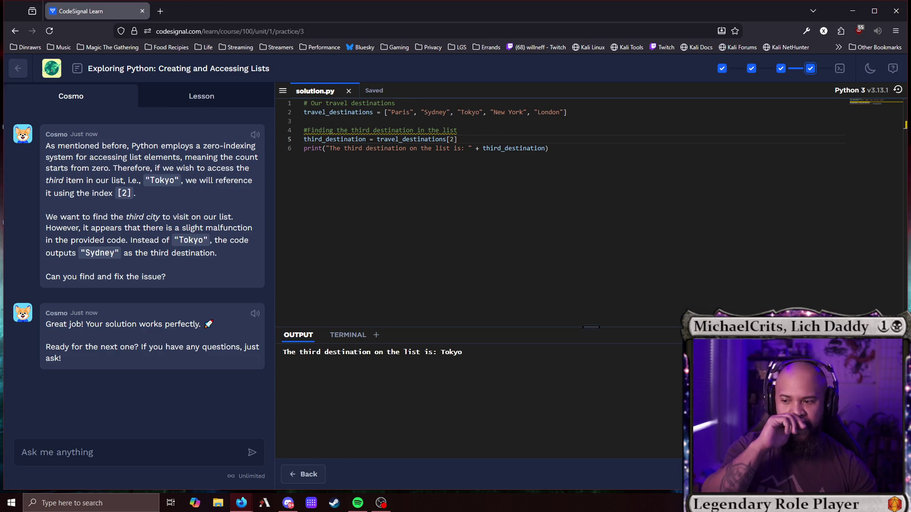
{"action": "left_click", "coordinate": [878, 474]}
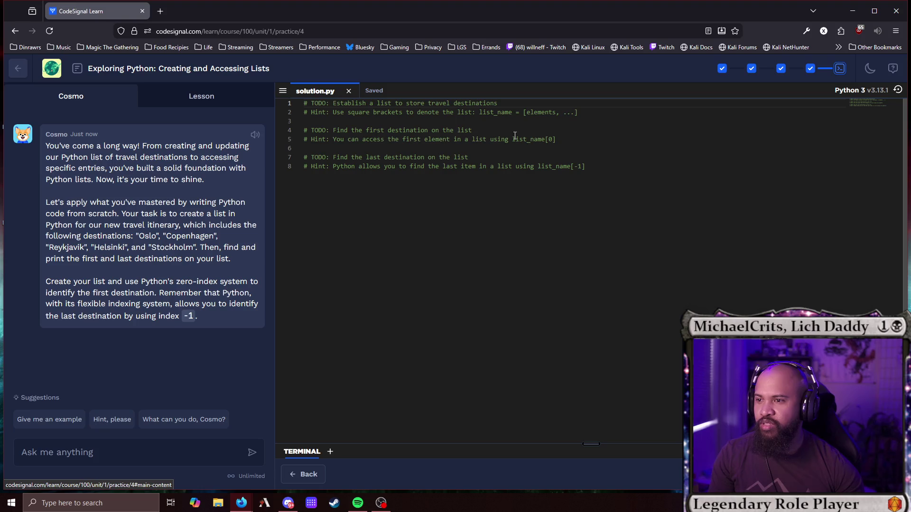
Begin a destinations = [ line below the list hint comment.
{"action": "left_click", "coordinate": [603, 114]}
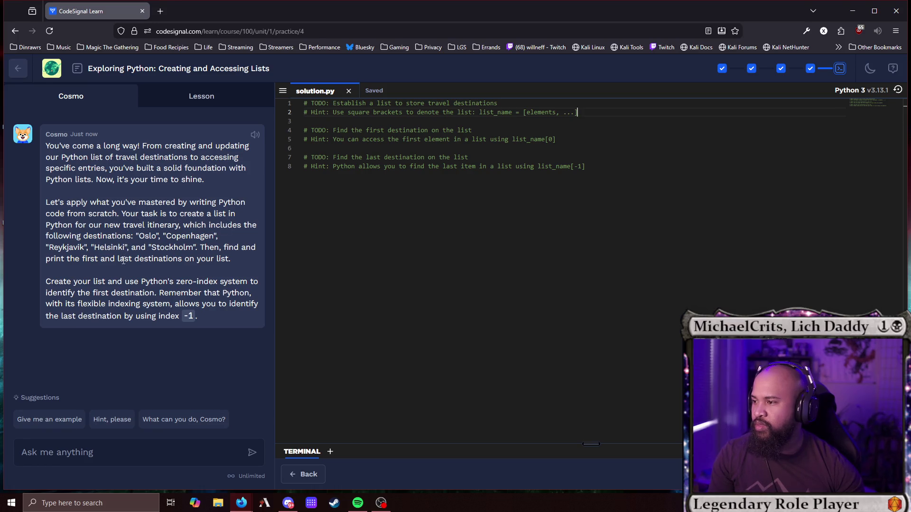
{"action": "left_click", "coordinate": [578, 112]}
{"action": "key", "text": "Return"}
{"action": "key", "text": "Return"}
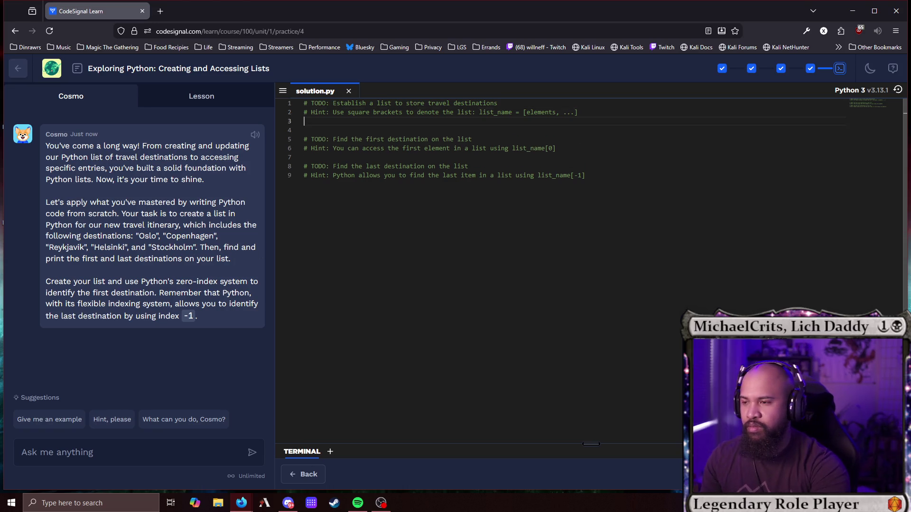
{"action": "type", "text": "destination"}
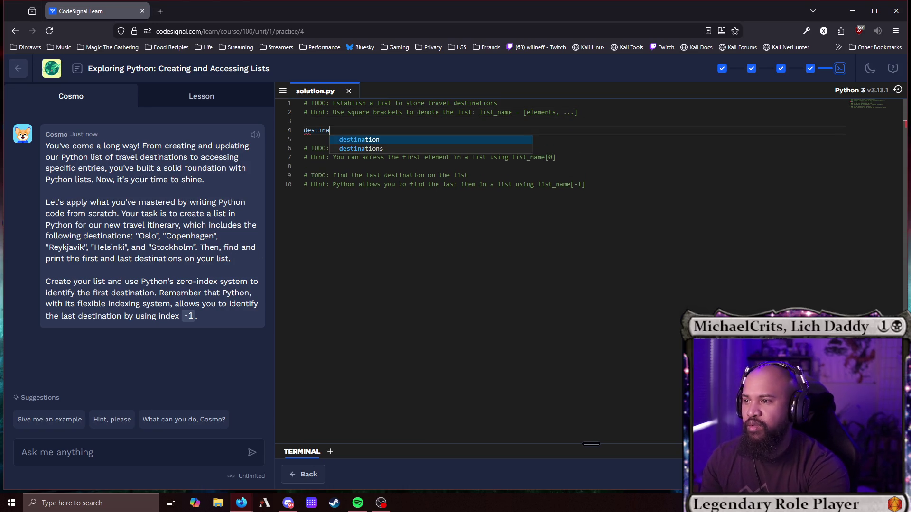
{"action": "key", "text": "Escape"}
{"action": "type", "text": "= ["}
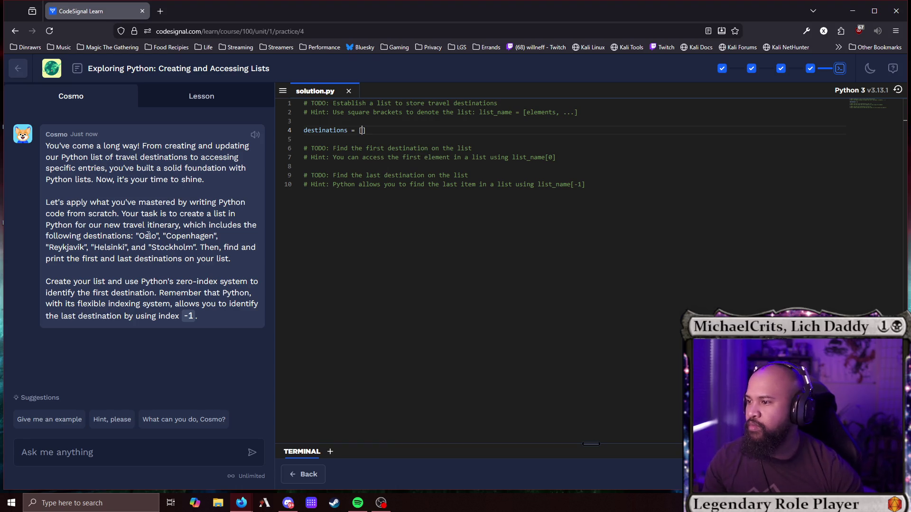
Paste the five Nordic city names into the list, removing the stray 'and' and period.
{"action": "mouse_move", "coordinate": [136, 236]}
{"action": "left_mouse_down"}
{"action": "mouse_move", "coordinate": [119, 247]}
{"action": "mouse_move", "coordinate": [197, 247]}
{"action": "left_mouse_up"}
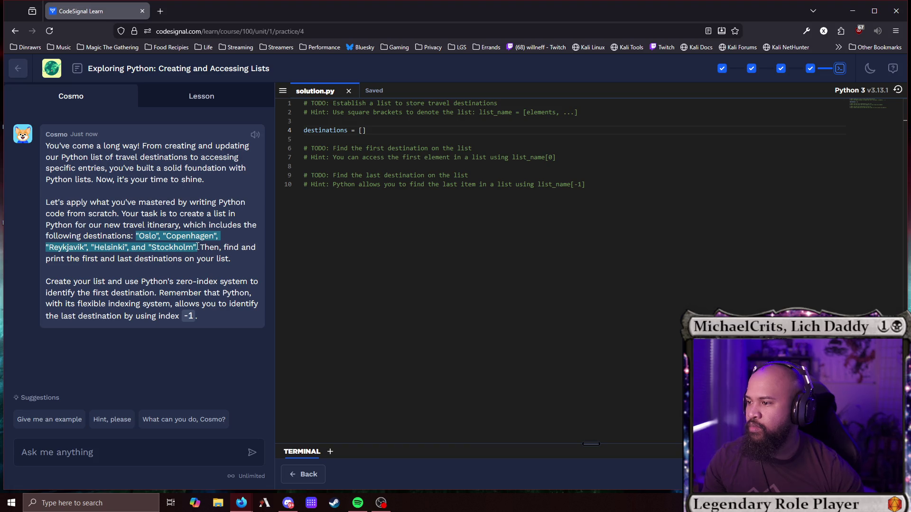
{"action": "left_click", "coordinate": [362, 130]}
{"action": "type", "text": "\"Oslo\", \"Copenhagen\", \"Reykjavik\", \"Helsinki\", and \"Stockholm\"."}
{"action": "left_click", "coordinate": [545, 130]}
{"action": "key", "text": "BackSpace"}
{"action": "key", "text": "BackSpace"}
{"action": "key", "text": "BackSpace"}
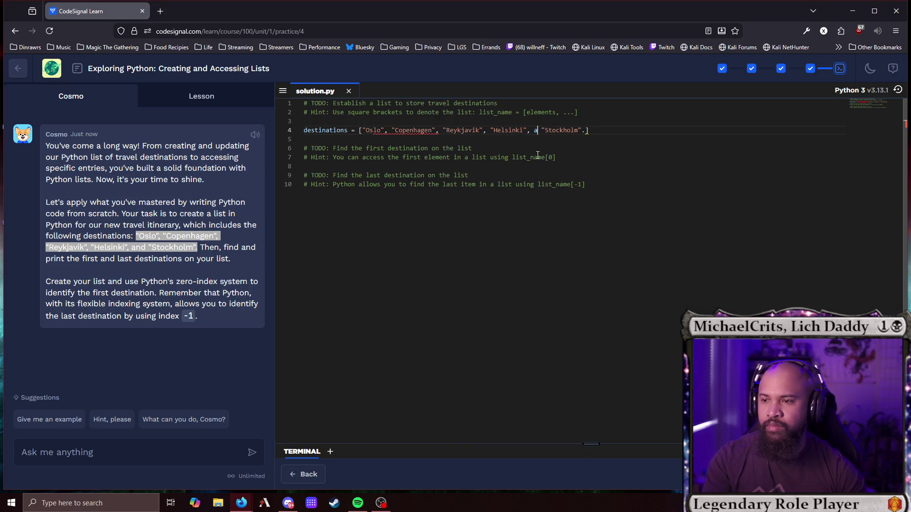
{"action": "left_click", "coordinate": [589, 130]}
{"action": "key", "text": "Left"}
{"action": "key", "text": "BackSpace"}
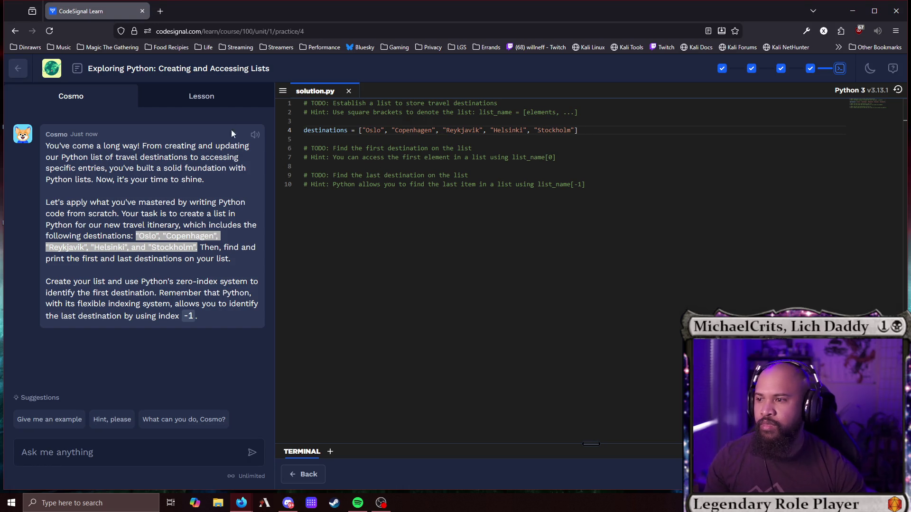
{"action": "left_click", "coordinate": [214, 98]}
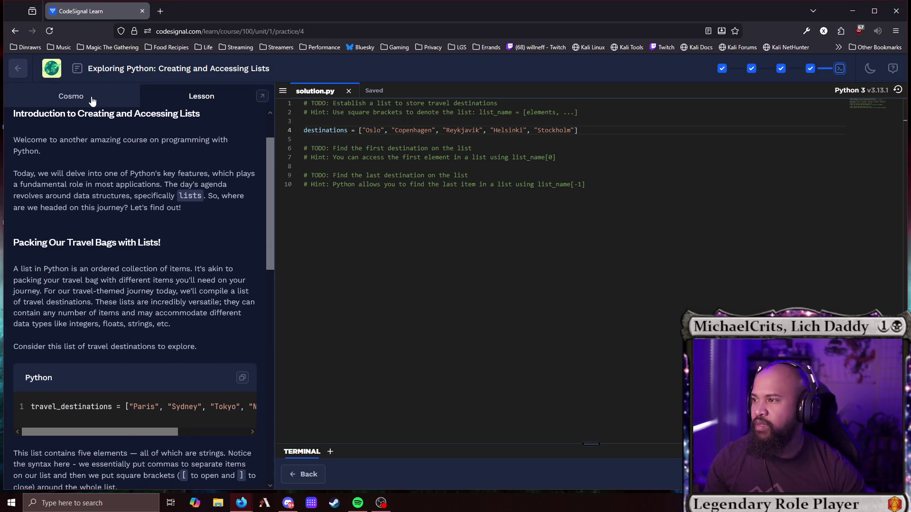
{"action": "left_click", "coordinate": [94, 99]}
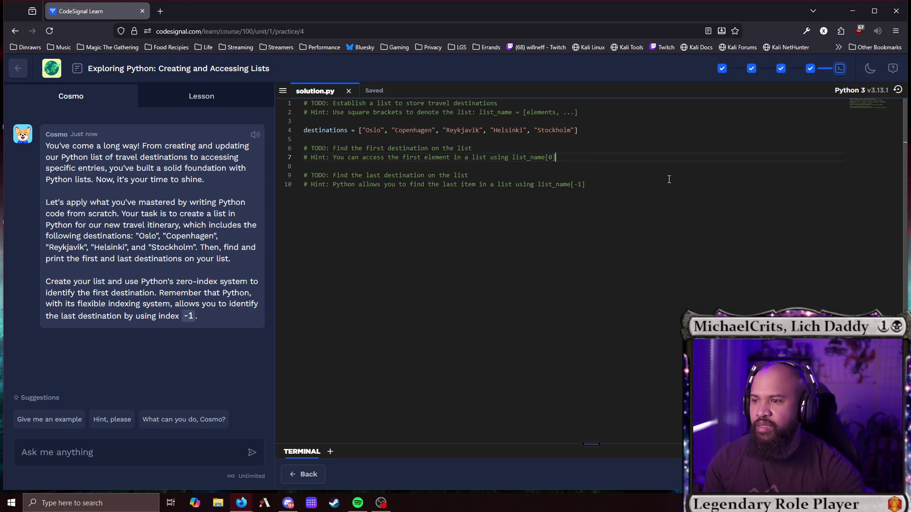
{"action": "key", "text": "Return"}
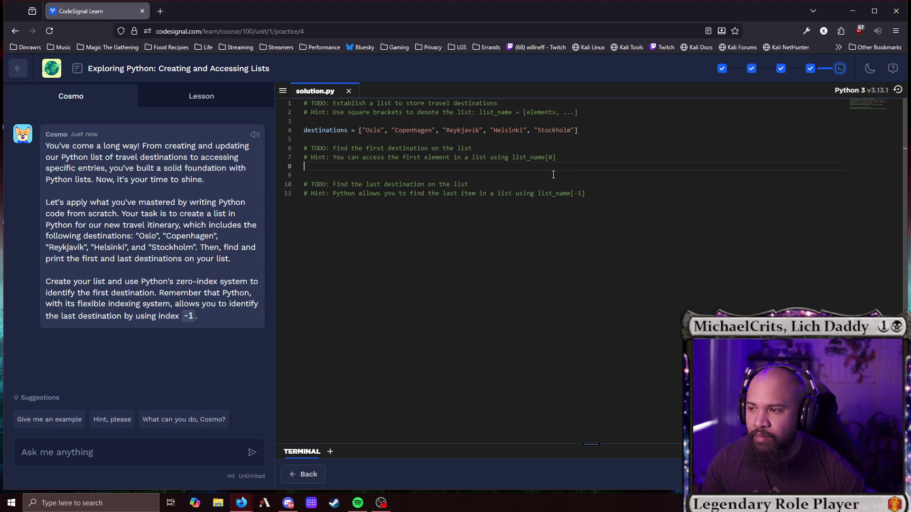
Review the lesson's list-indexing example before editing the solution.
{"action": "left_click", "coordinate": [180, 97]}
{"action": "scroll", "coordinate": [152, 241], "scroll_direction": "down", "scroll_amount": 10}
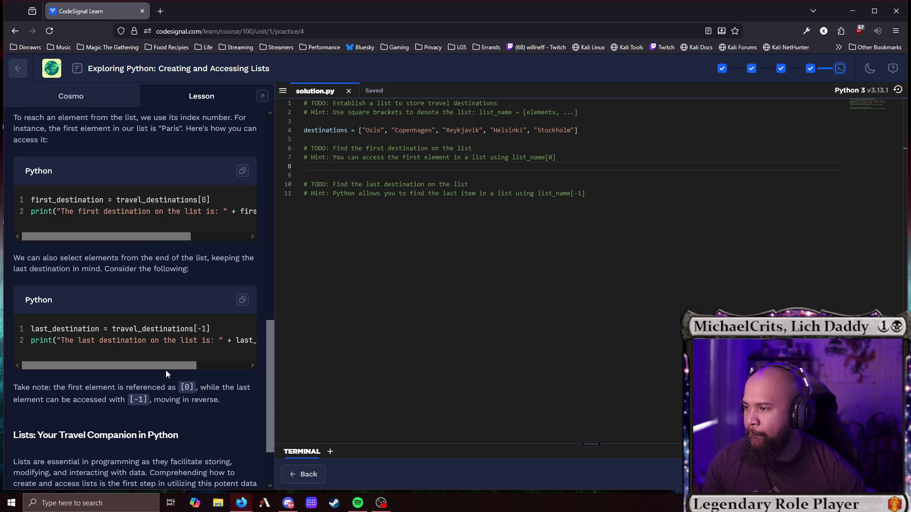
{"action": "left_click_drag", "start_coordinate": [168, 367], "coordinate": [242, 367]}
{"action": "left_click_drag", "start_coordinate": [163, 235], "coordinate": [287, 244]}
{"action": "left_click_drag", "start_coordinate": [227, 236], "coordinate": [57, 233]}
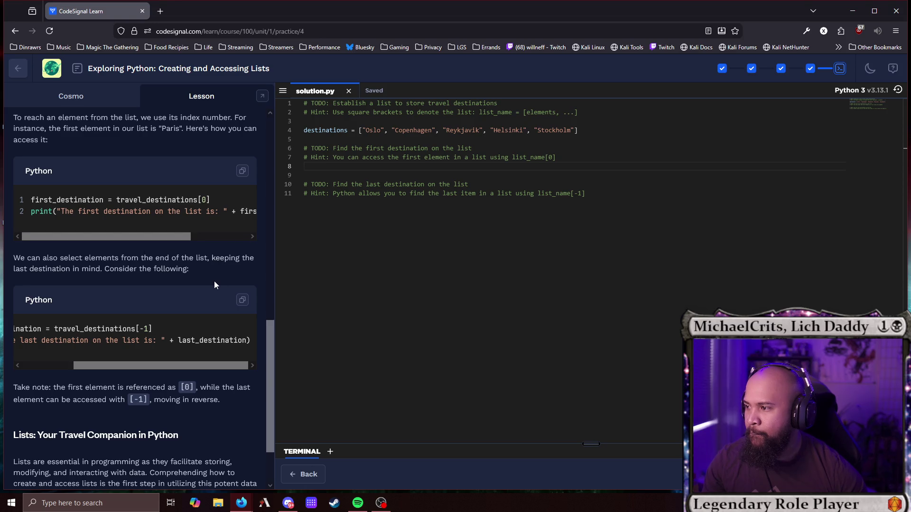
{"action": "scroll", "coordinate": [199, 142], "scroll_direction": "up", "scroll_amount": 1}
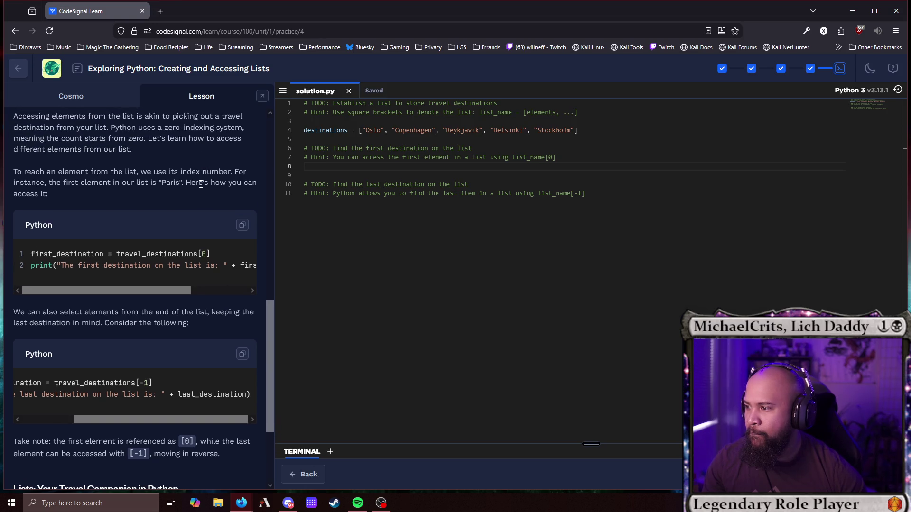
{"action": "scroll", "coordinate": [200, 184], "scroll_direction": "up", "scroll_amount": 1}
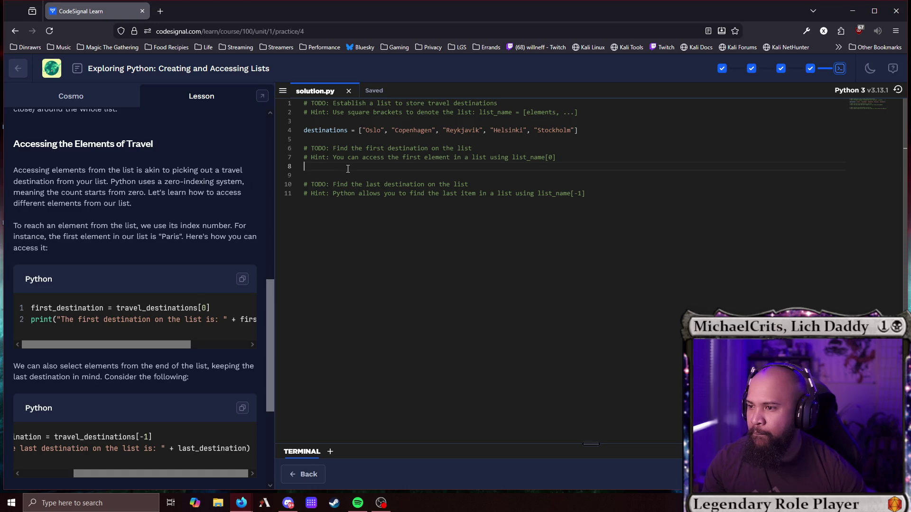
Write first_destination = destinations[0] on line 8.
{"action": "type", "text": "first"}
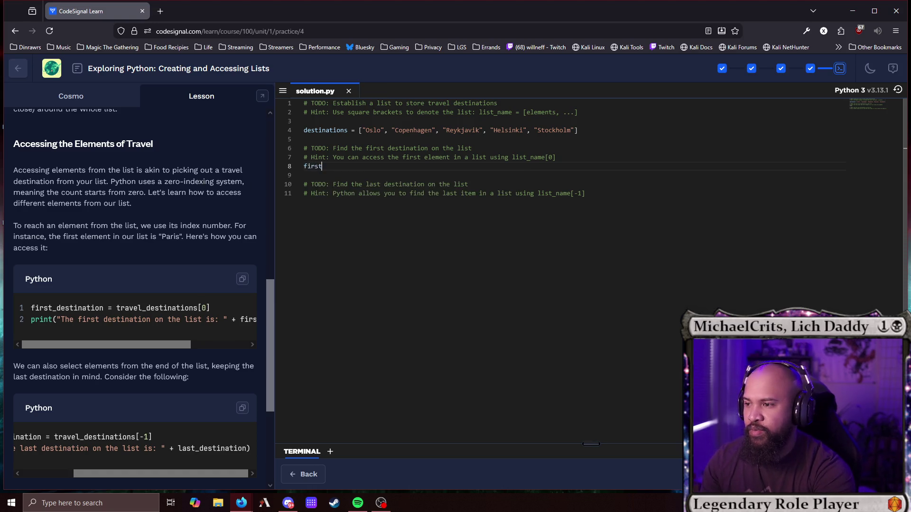
{"action": "key", "text": "BackSpace"}
{"action": "key", "text": "BackSpace"}
{"action": "key", "text": "BackSpace"}
{"action": "type", "text": "irst_destination = d"}
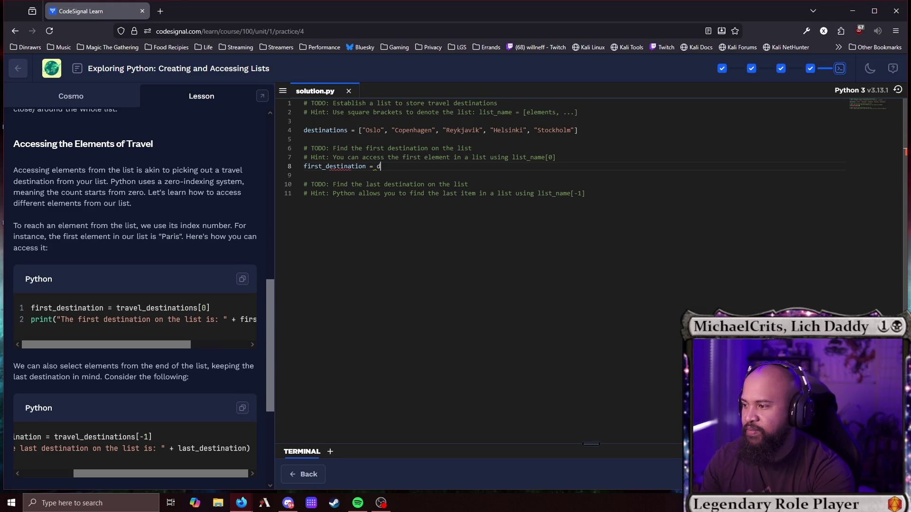
{"action": "type", "text": "e"}
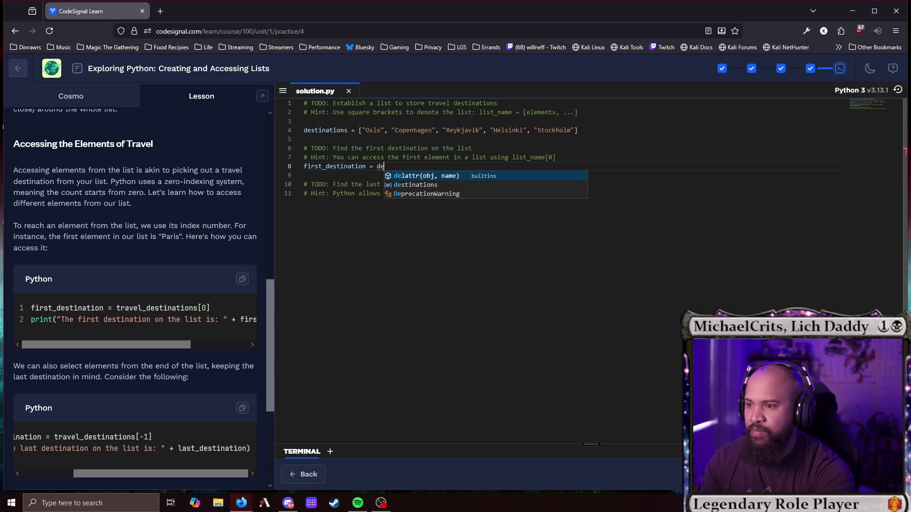
{"action": "key", "text": "Down"}
{"action": "key", "text": "Return"}
{"action": "type", "text": "["}
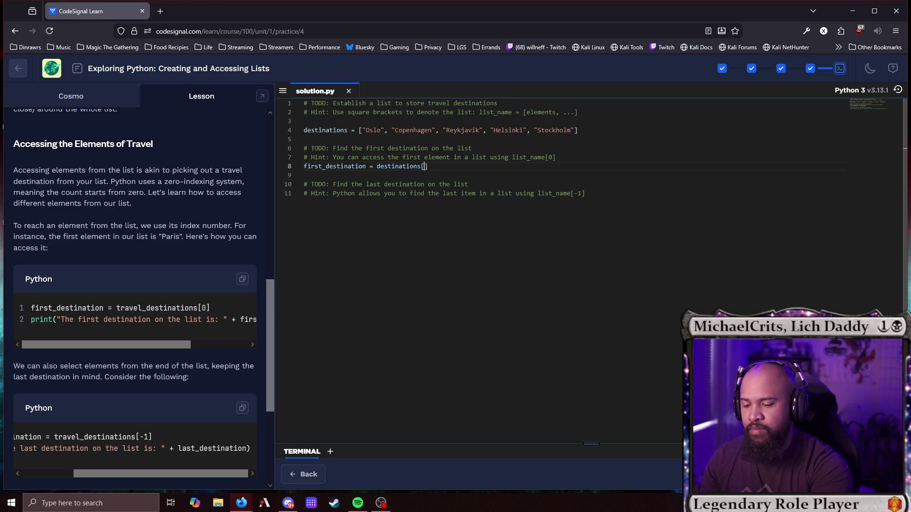
{"action": "type", "text": "0"}
{"action": "key", "text": "Down"}
{"action": "key", "text": "Down"}
{"action": "key", "text": "End"}
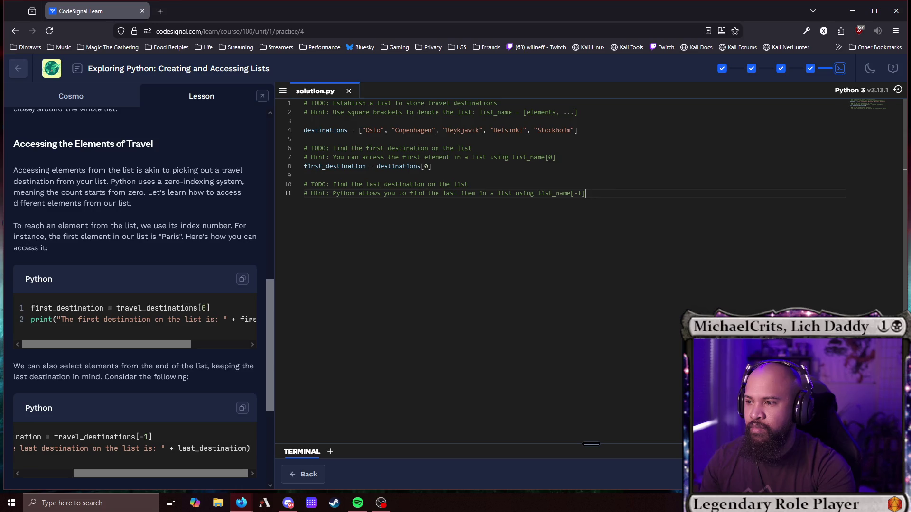
Copy the assignment below the hint as last_destination = destinations[-1].
{"action": "left_click_drag", "start_coordinate": [431, 166], "coordinate": [279, 161]}
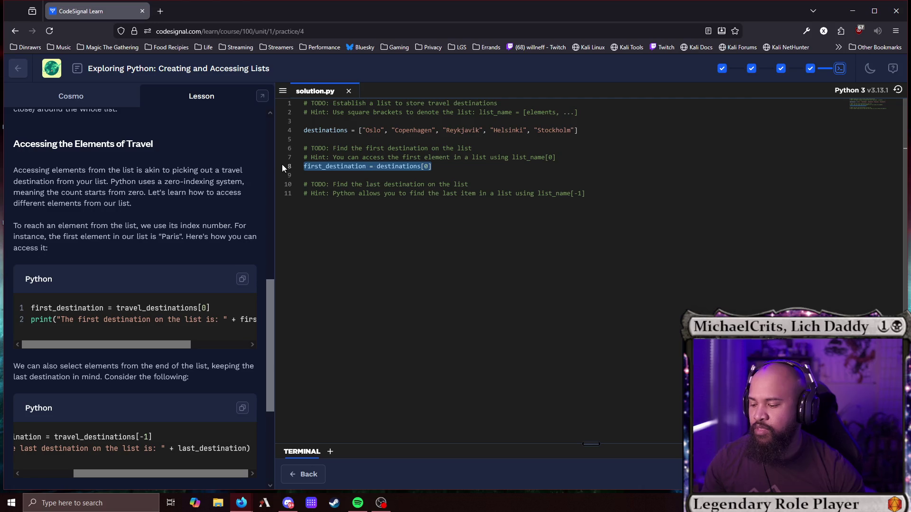
{"action": "left_click", "coordinate": [615, 204]}
{"action": "key", "text": "Return"}
{"action": "type", "text": "first_destination = destinations[0]"}
{"action": "key", "text": "Left"}
{"action": "key", "text": "BackSpace"}
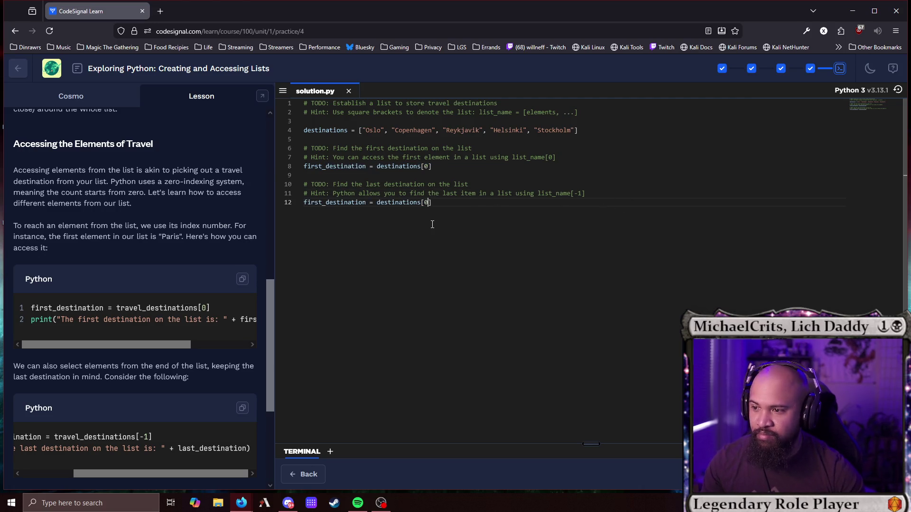
{"action": "type", "text": "-1"}
Paste the lesson's print statement below the first_destination line.
{"action": "scroll", "coordinate": [163, 251], "scroll_direction": "down", "scroll_amount": 2}
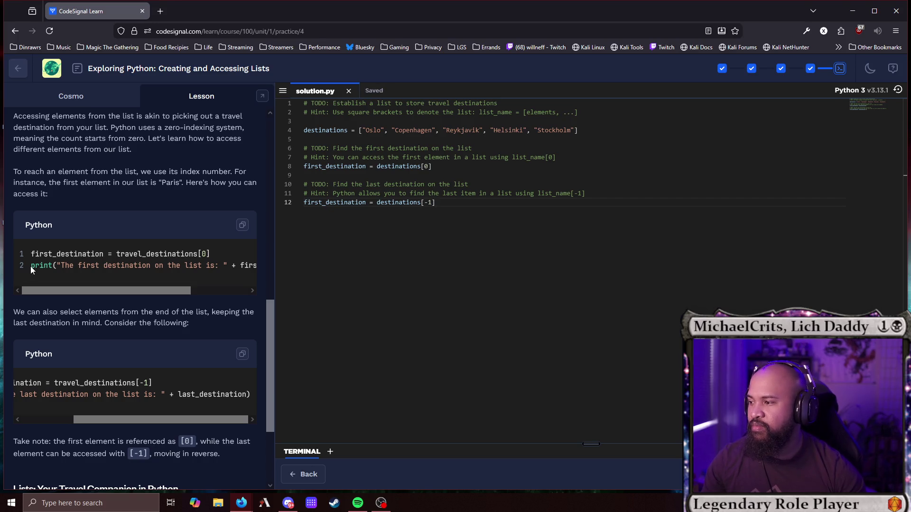
{"action": "mouse_move", "coordinate": [158, 290]}
{"action": "left_mouse_down"}
{"action": "mouse_move", "coordinate": [252, 289]}
{"action": "mouse_move", "coordinate": [165, 268]}
{"action": "left_mouse_up"}
{"action": "left_click_drag", "start_coordinate": [2, 263], "coordinate": [34, 266]}
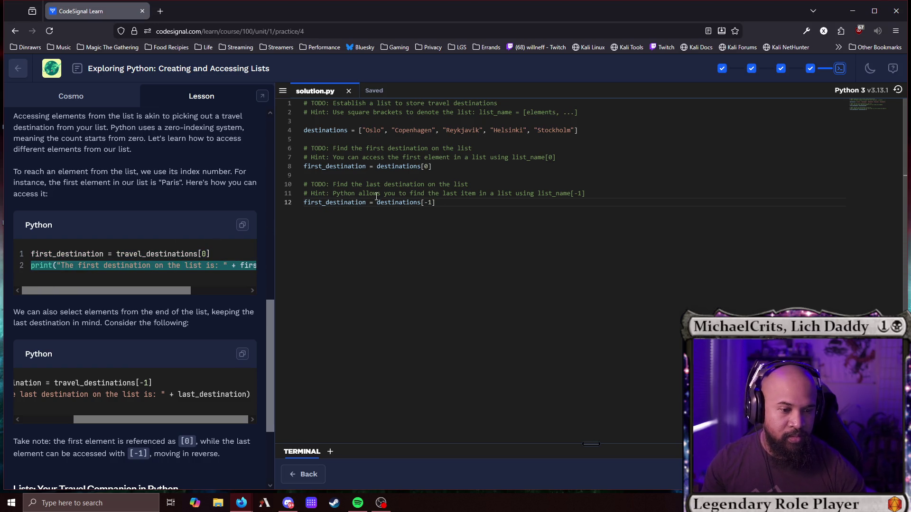
{"action": "left_click", "coordinate": [434, 167]}
{"action": "key", "text": "Return"}
{"action": "type", "text": "print(\"The first destination on the list is: \" + first_destination)"}
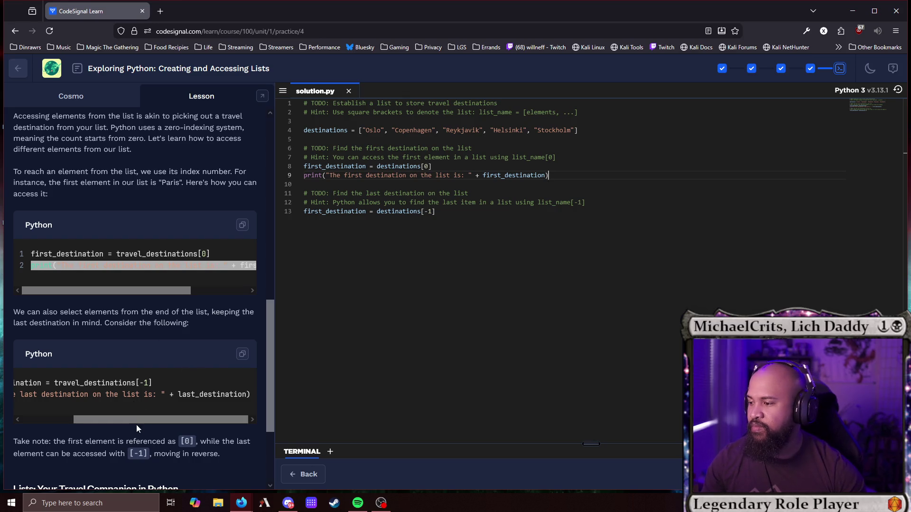
Add a print statement after the last_destination assignment, removing the stray backslash.
{"action": "left_click_drag", "start_coordinate": [136, 420], "coordinate": [45, 416]}
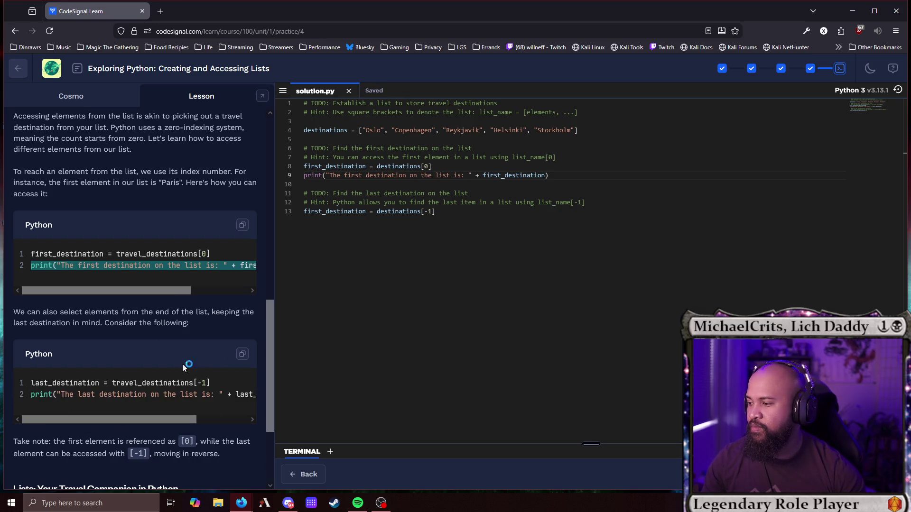
{"action": "mouse_move", "coordinate": [32, 395]}
{"action": "left_mouse_down"}
{"action": "mouse_move", "coordinate": [285, 403]}
{"action": "mouse_move", "coordinate": [251, 394]}
{"action": "left_mouse_up"}
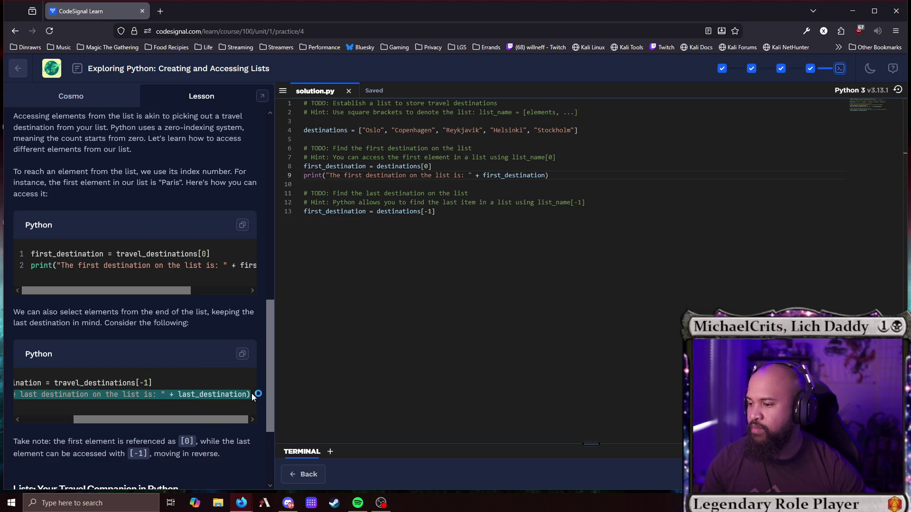
{"action": "left_click", "coordinate": [464, 216]}
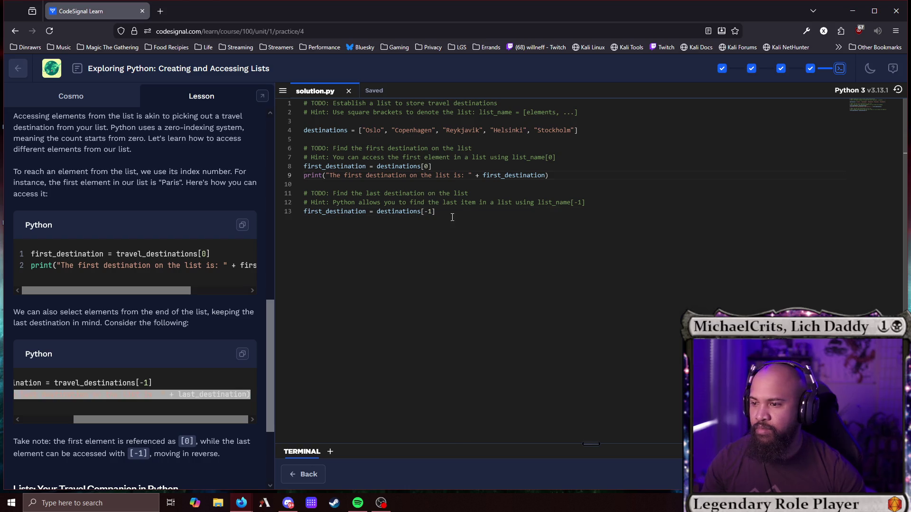
{"action": "key", "text": "Return"}
{"action": "type", "text": "\\"}
{"action": "type", "text": "print(\"The last destination on the list is: \" + last_destination)"}
{"action": "key", "text": "Home"}
{"action": "key", "text": "Right"}
{"action": "key", "text": "BackSpace"}
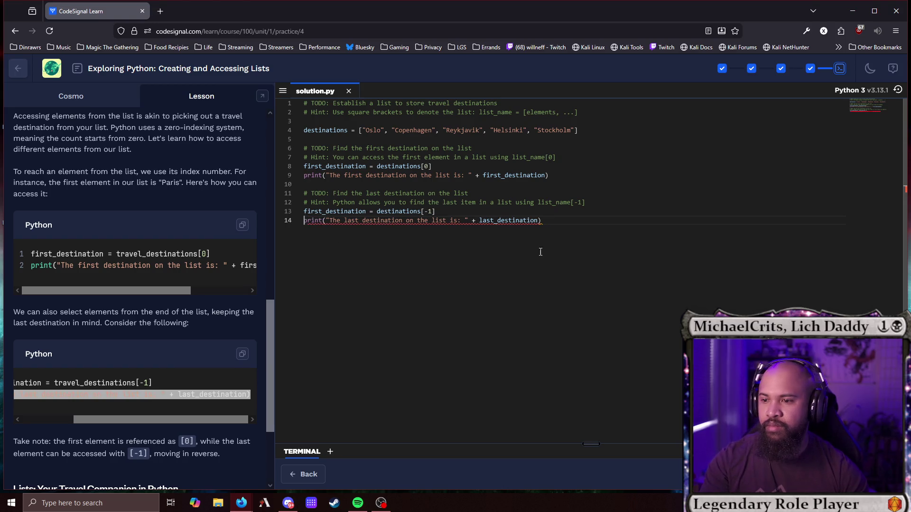
Make the new print output last_destination, then run the solution.
{"action": "double_click", "coordinate": [507, 220]}
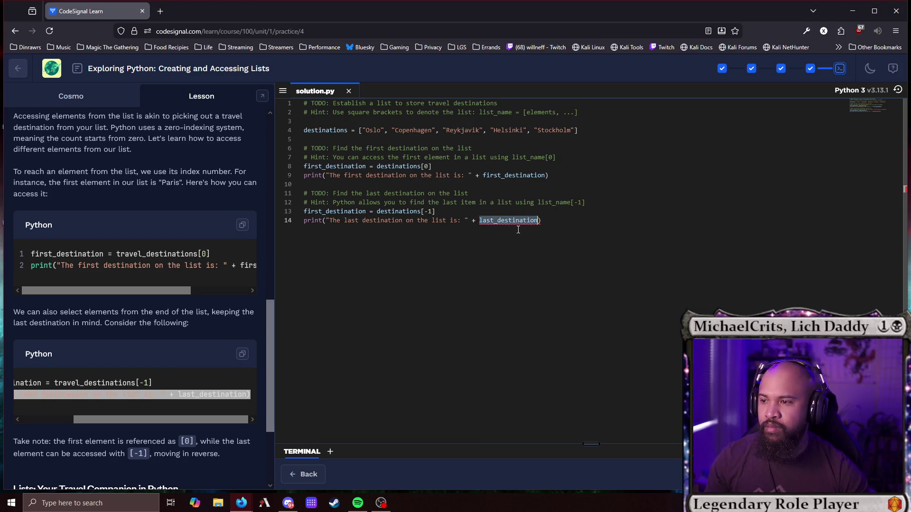
{"action": "key", "text": "ctrl+c"}
{"action": "double_click", "coordinate": [335, 212]}
{"action": "key", "text": "ctrl+v"}
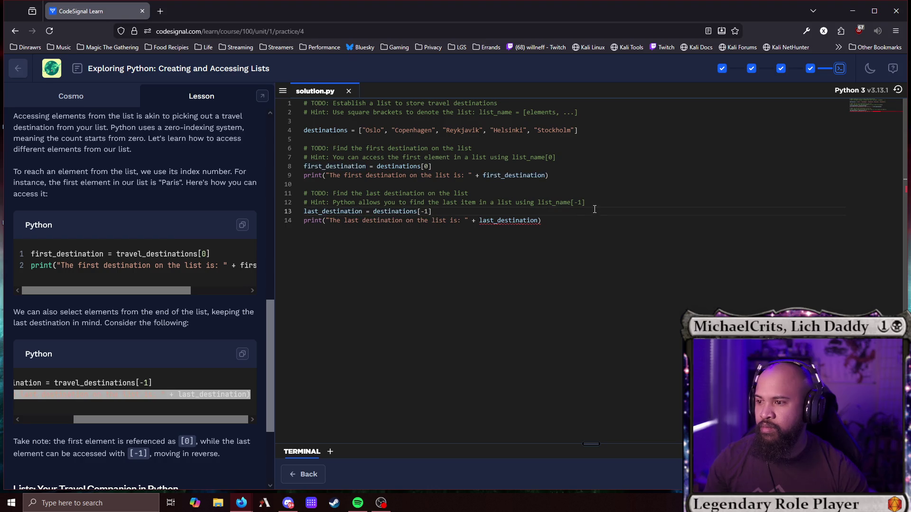
{"action": "key", "text": "ctrl+Return"}
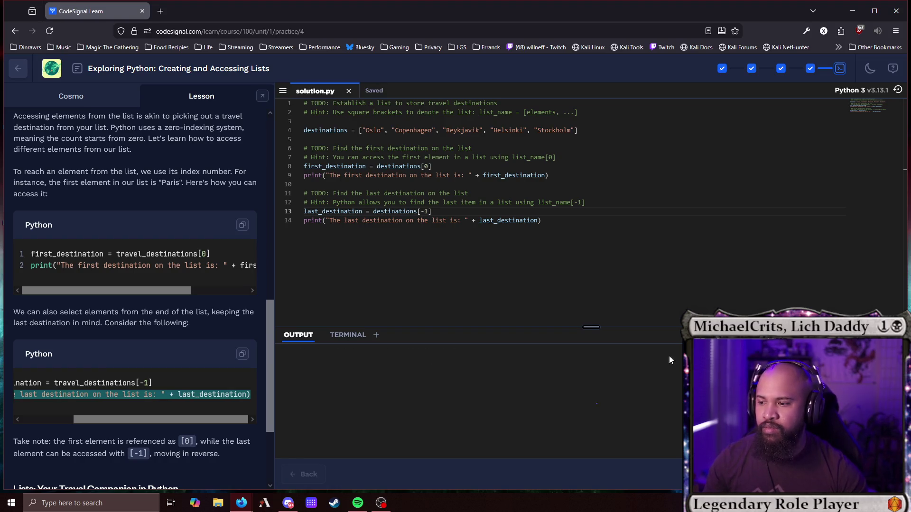
Check Cosmo's feedback confirming the list work is spot on, then return to the course page.
{"action": "left_click", "coordinate": [122, 101]}
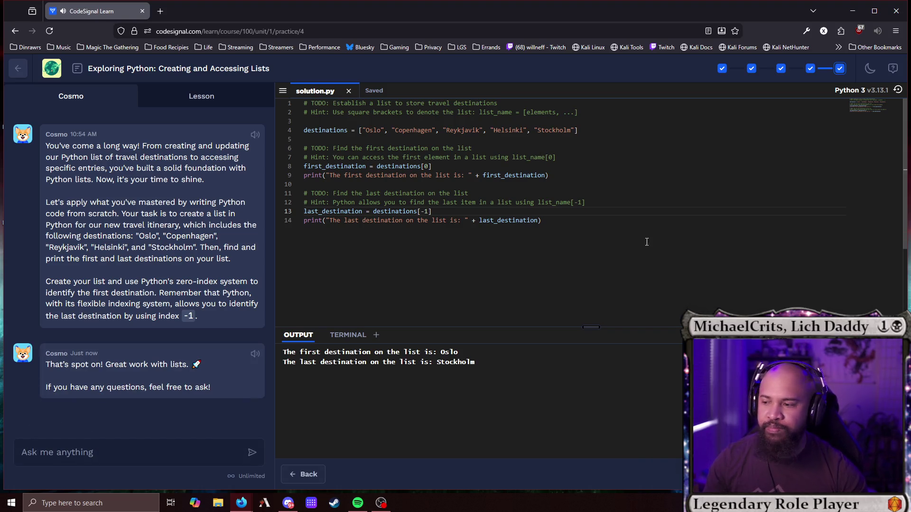
{"action": "left_click", "coordinate": [519, 280]}
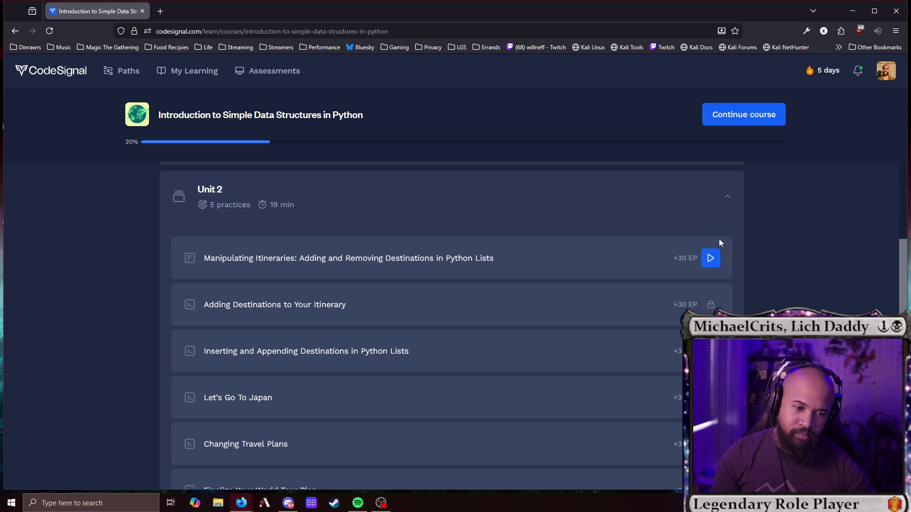
Start the Unit 2 lesson Manipulating Itineraries from its play button.
{"action": "left_click", "coordinate": [717, 253]}
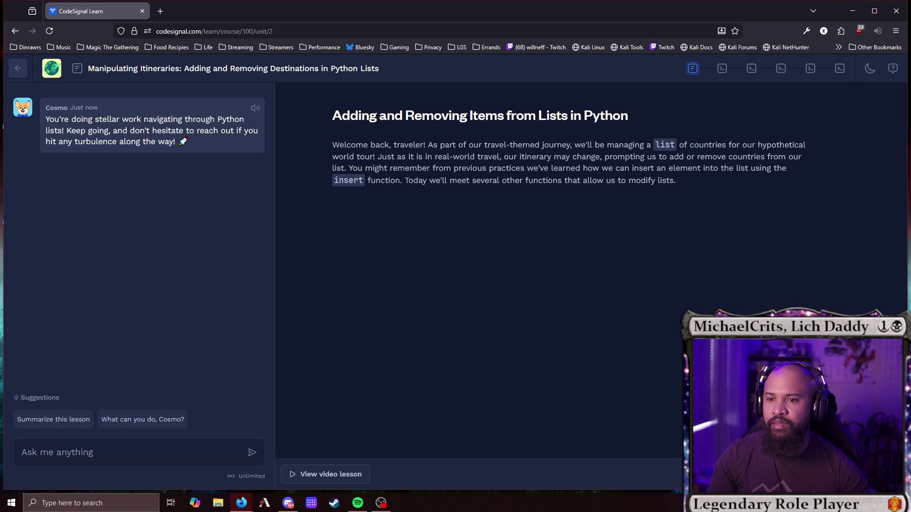
{"action": "scroll", "coordinate": [545, 261], "scroll_direction": "down", "scroll_amount": 5}
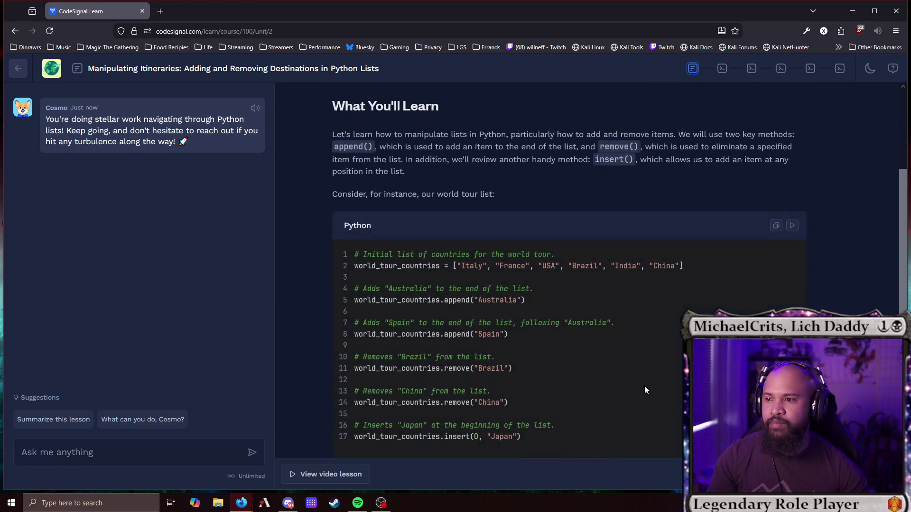
{"action": "scroll", "coordinate": [546, 261], "scroll_direction": "up", "scroll_amount": 1}
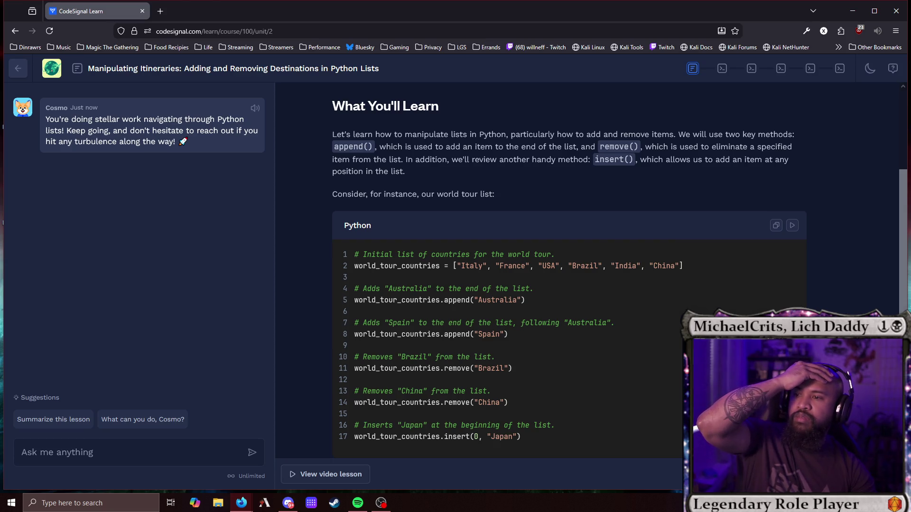
{"action": "scroll", "coordinate": [591, 270], "scroll_direction": "down", "scroll_amount": 2}
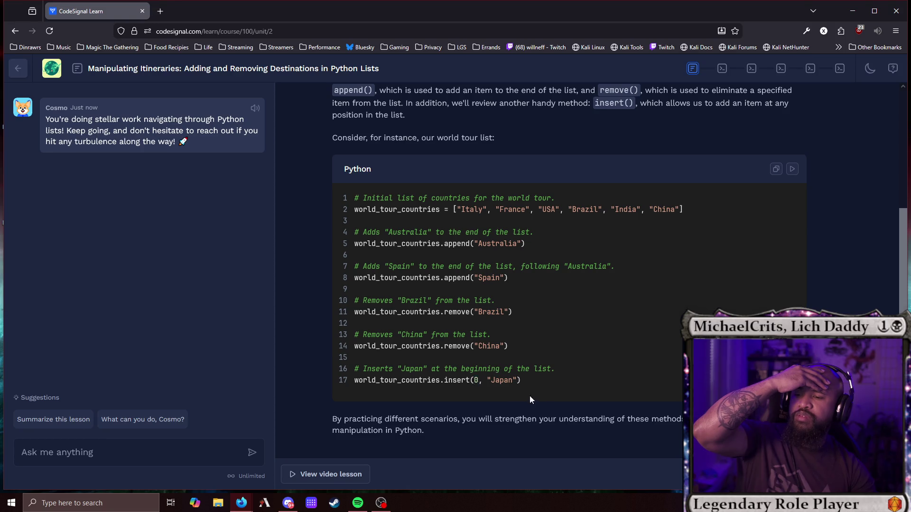
{"action": "scroll", "coordinate": [588, 377], "scroll_direction": "down", "scroll_amount": 5}
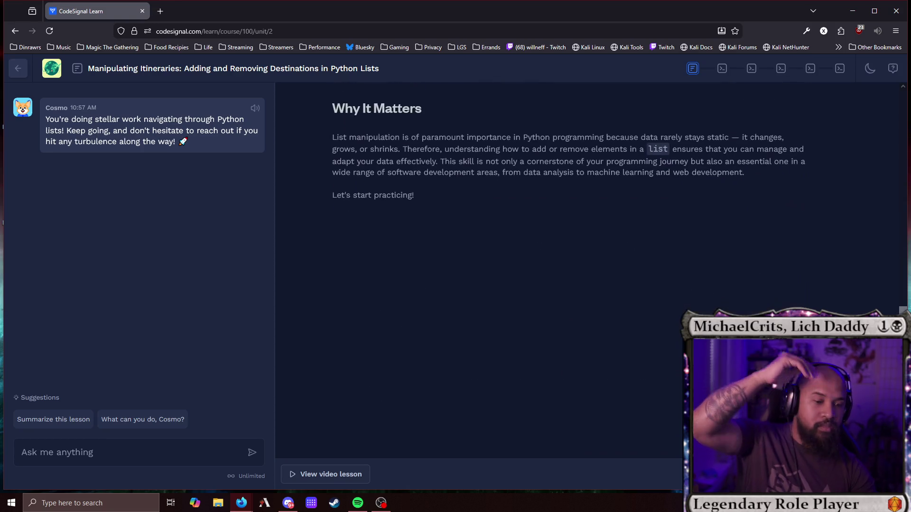
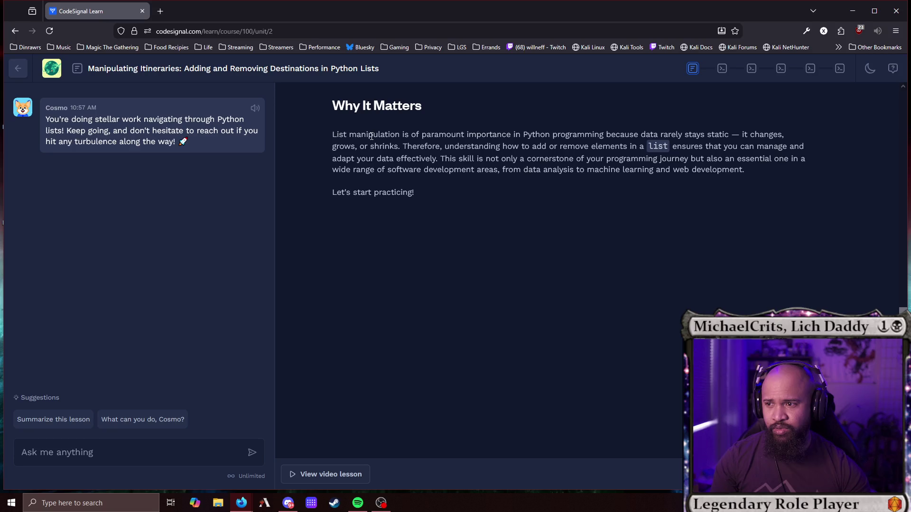
Finish reading Why It Matters and open practice 1 on appending countries to the tour list.
{"action": "left_click_drag", "start_coordinate": [332, 134], "coordinate": [451, 135]}
{"action": "left_click", "coordinate": [350, 136]}
{"action": "left_click_drag", "start_coordinate": [332, 134], "coordinate": [391, 134]}
{"action": "left_click", "coordinate": [338, 134]}
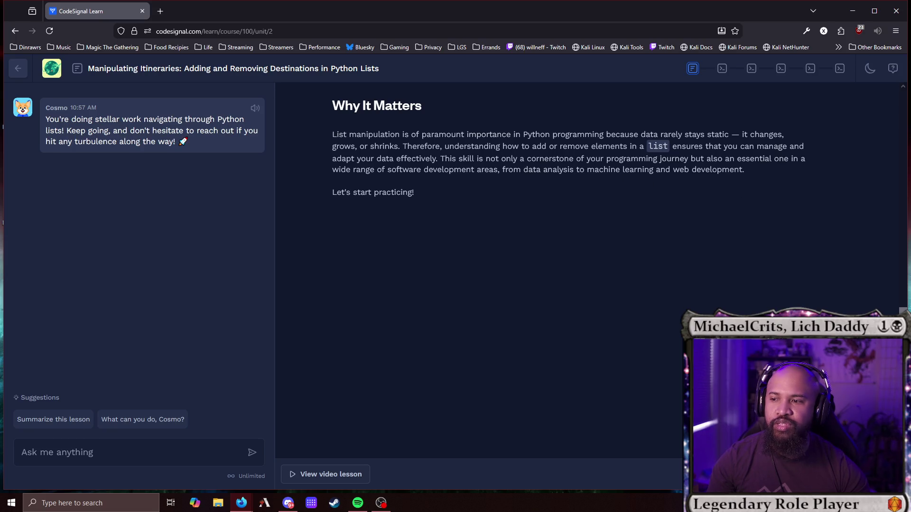
{"action": "left_click", "coordinate": [564, 327]}
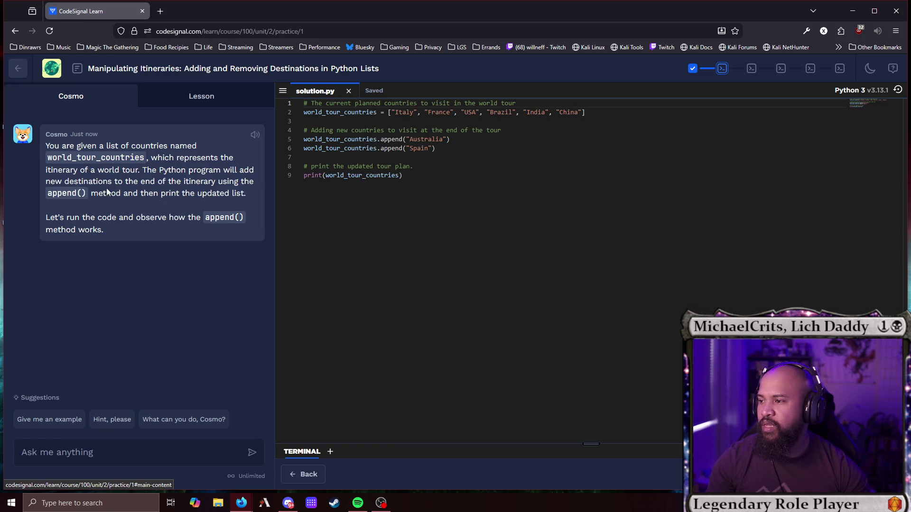
Run the append code to print the list with 'Australia' and 'Spain', then submit.
{"action": "left_click", "coordinate": [389, 157]}
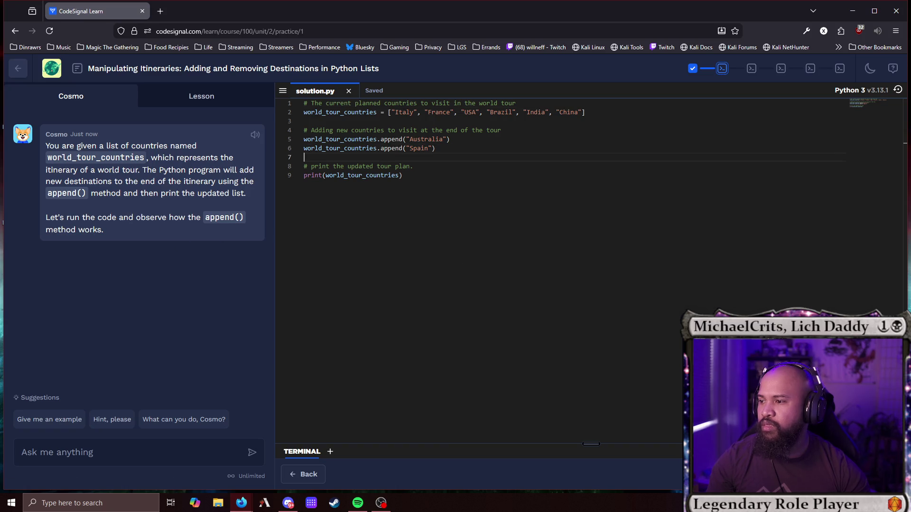
{"action": "key", "text": "ctrl+Return"}
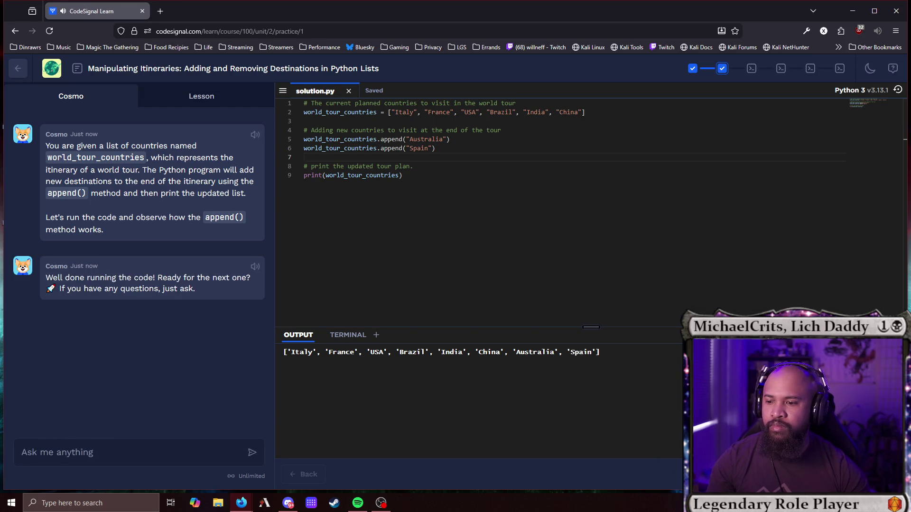
{"action": "key", "text": "ctrl+Return"}
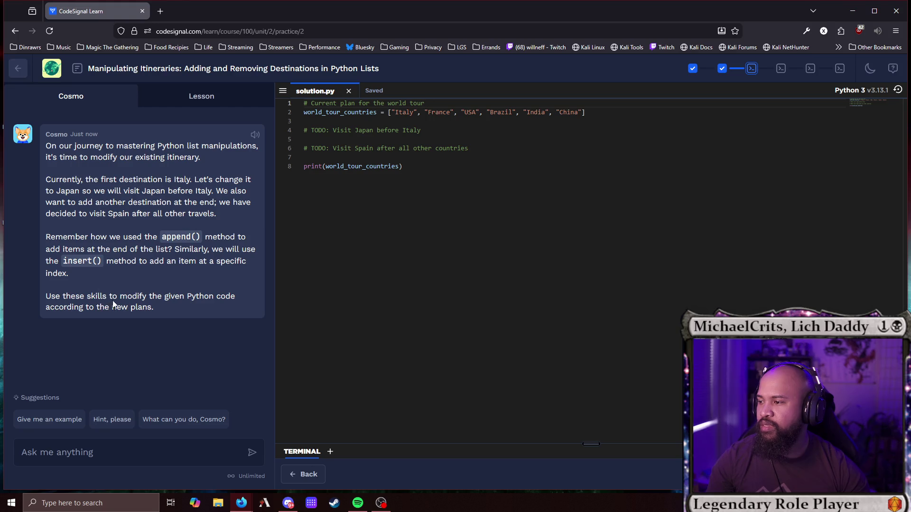
Under the Japan TODO, write world_tour_countries.insert(0, "Japan").
{"action": "left_click", "coordinate": [506, 132]}
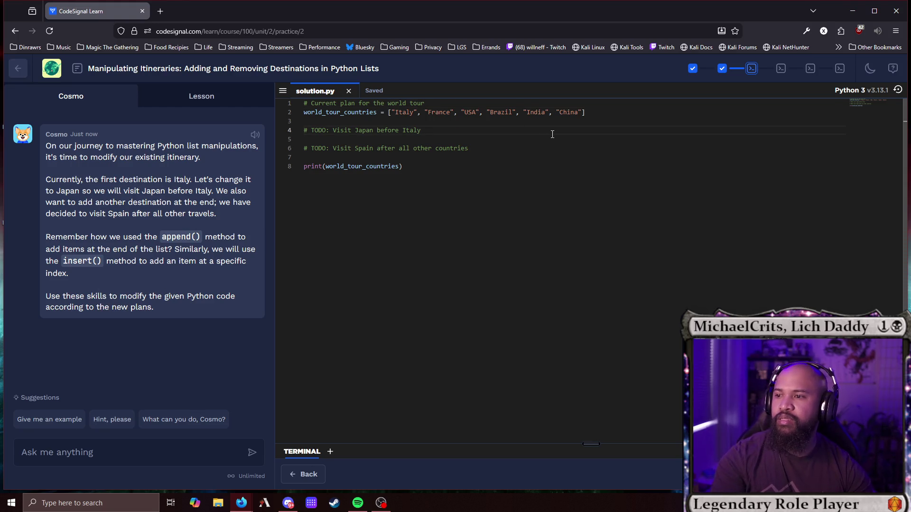
{"action": "key", "text": "Return"}
{"action": "type", "text": "wor"}
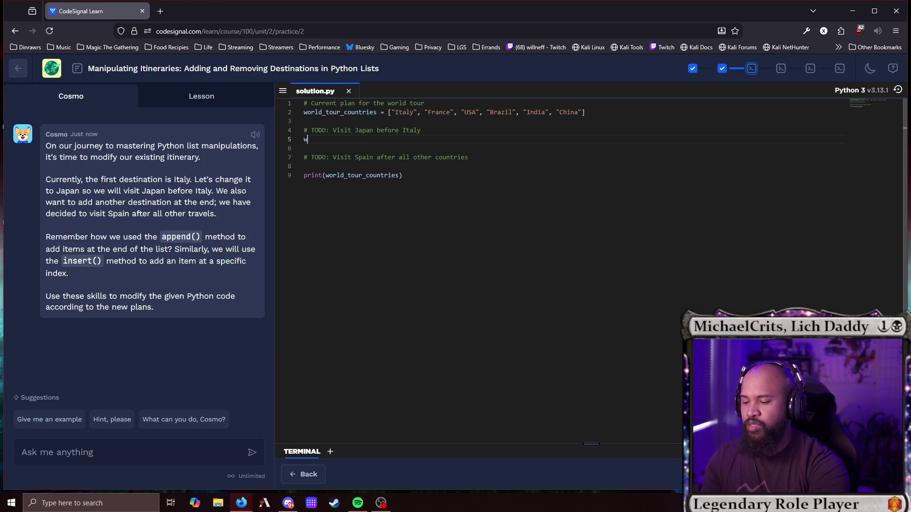
{"action": "key", "text": "Tab"}
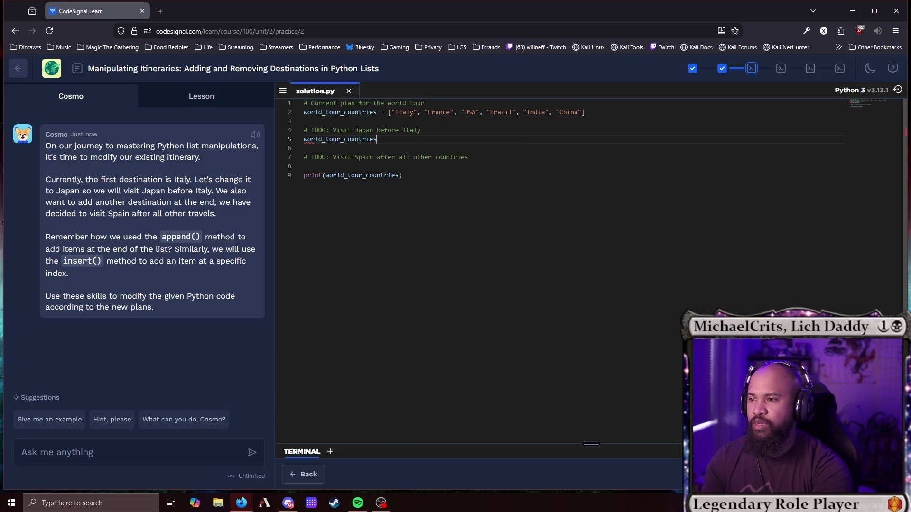
{"action": "type", "text": ".ins"}
{"action": "key", "text": "Tab"}
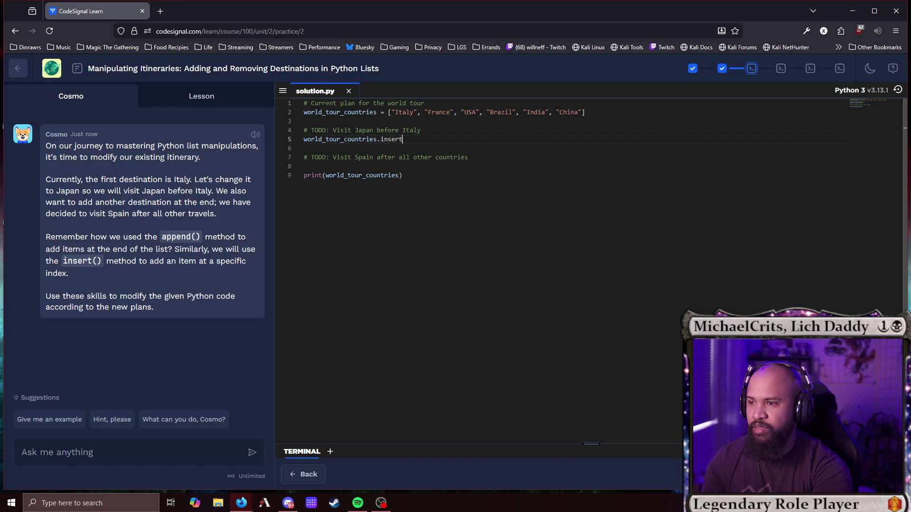
{"action": "type", "text": "("}
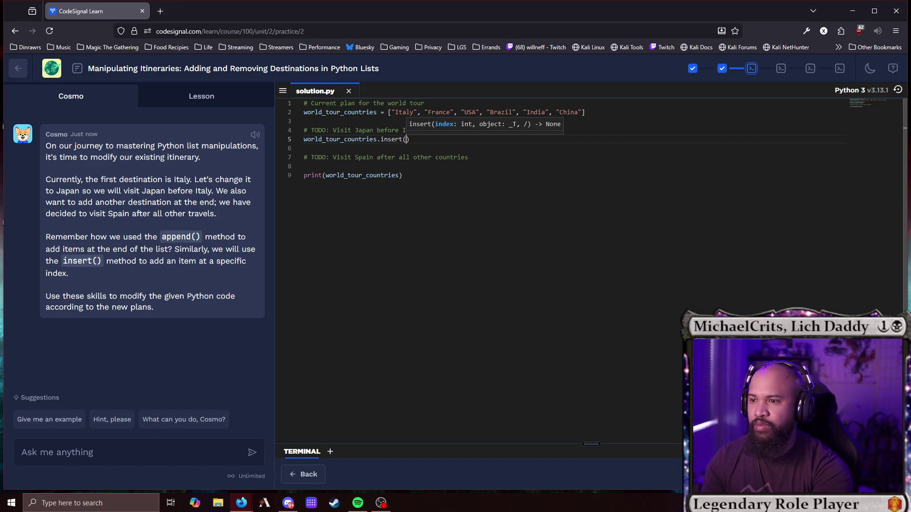
{"action": "type", "text": "0, \""}
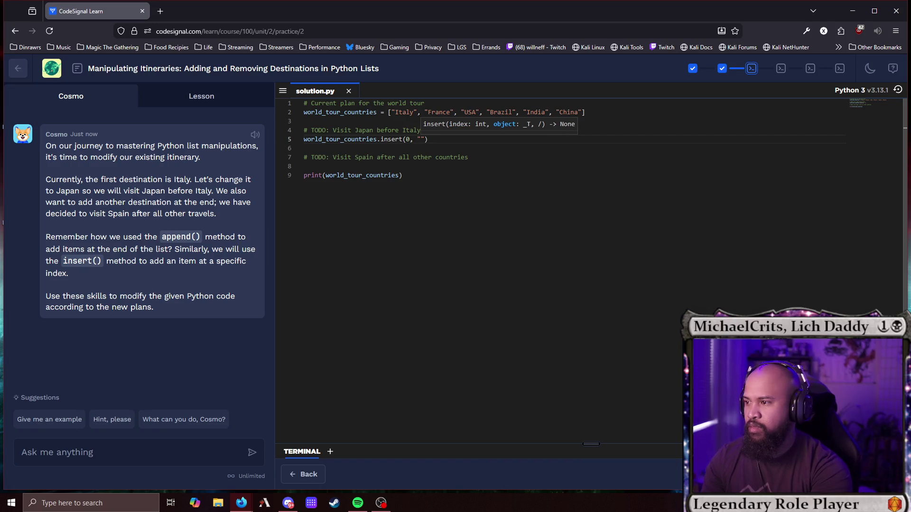
{"action": "type", "text": "Japan"}
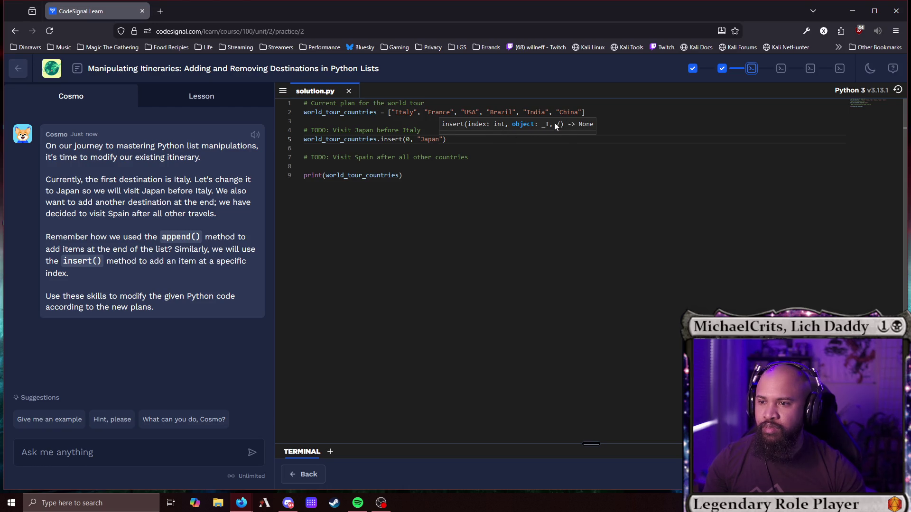
Under the Spain TODO, write world_tour_countries.append("Spain") and run the solution.
{"action": "left_click", "coordinate": [493, 157]}
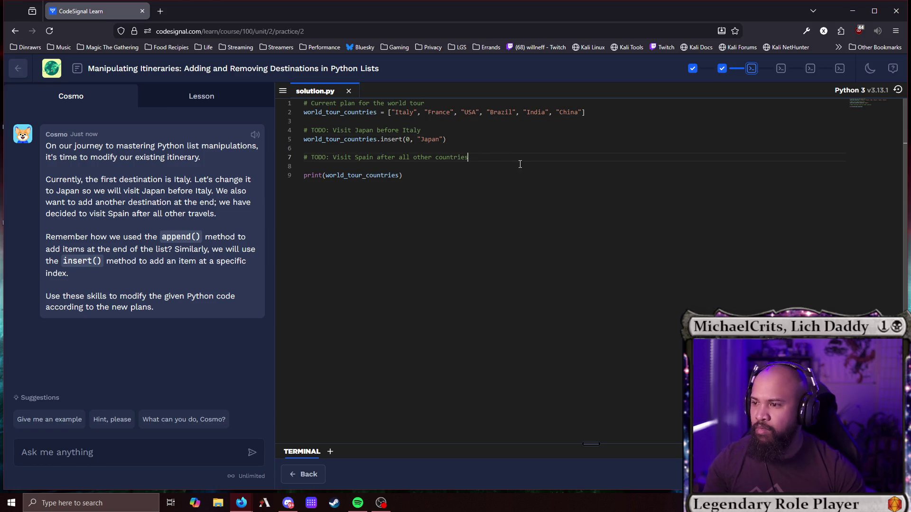
{"action": "key", "text": "Return"}
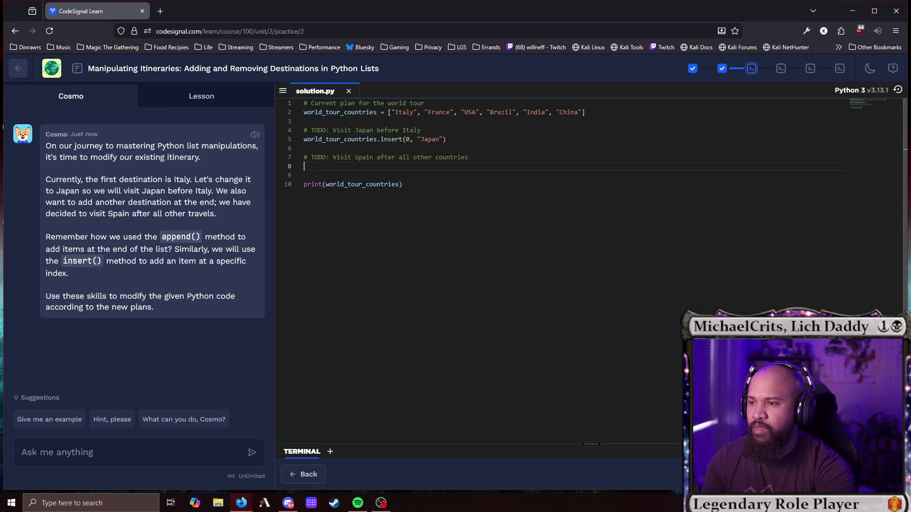
{"action": "type", "text": "wo"}
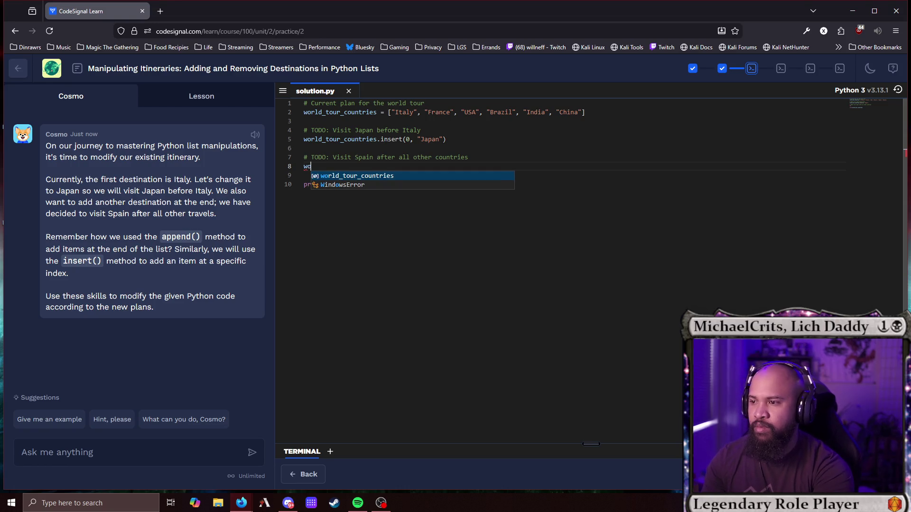
{"action": "key", "text": "Tab"}
{"action": "type", "text": ".app"}
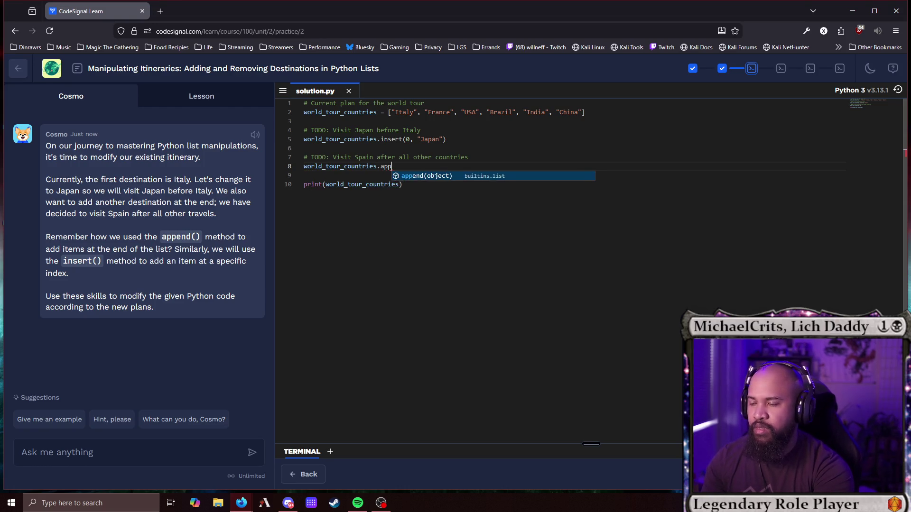
{"action": "type", "text": "end(\""}
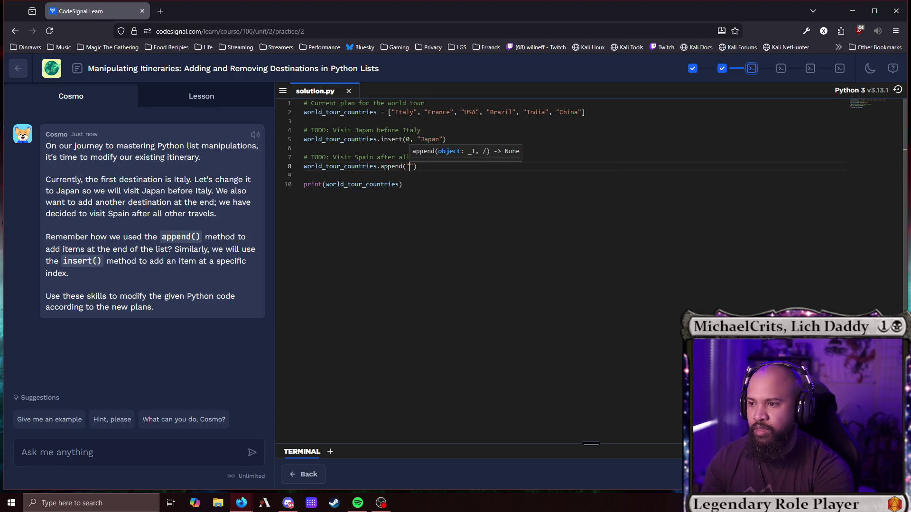
{"action": "type", "text": "Spain"}
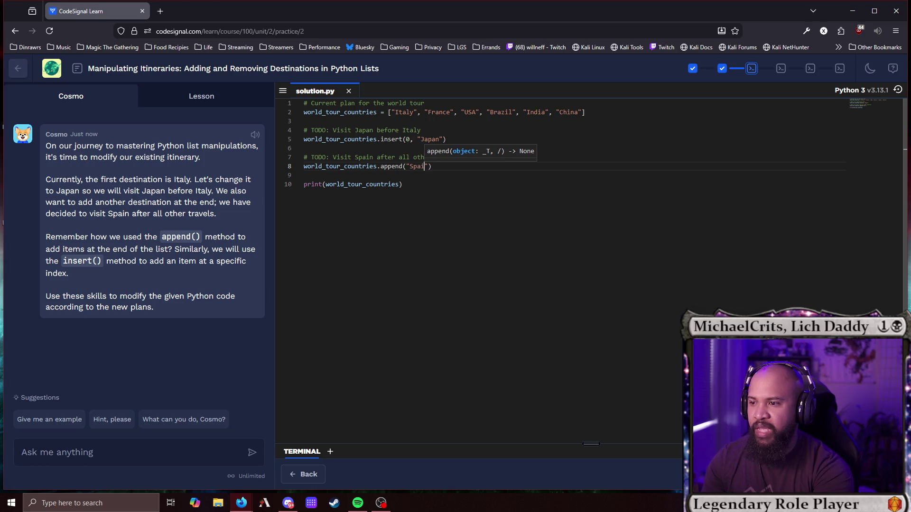
{"action": "left_click", "coordinate": [403, 184]}
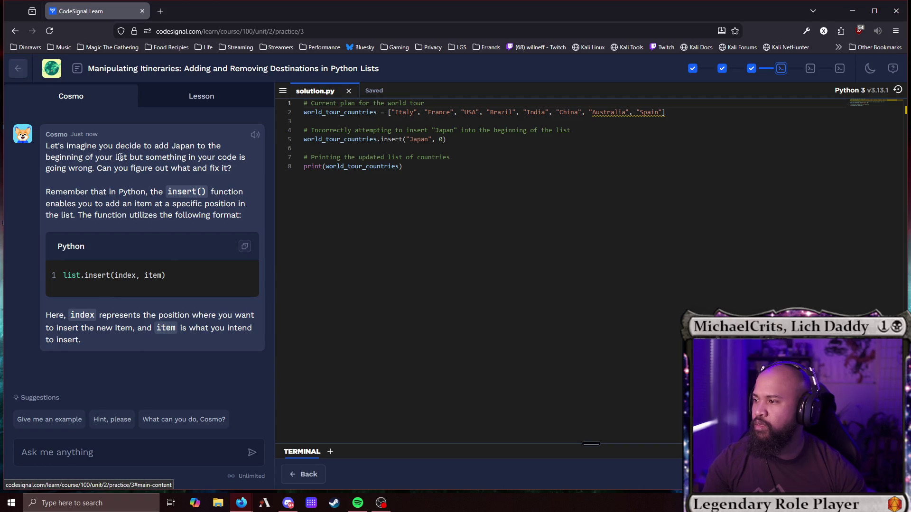
Fix line 5 to insert(0, "Japan"), delete the stray trailing 0, and run it.
{"action": "left_click_drag", "start_coordinate": [444, 138], "coordinate": [411, 140]}
{"action": "left_click", "coordinate": [434, 139]}
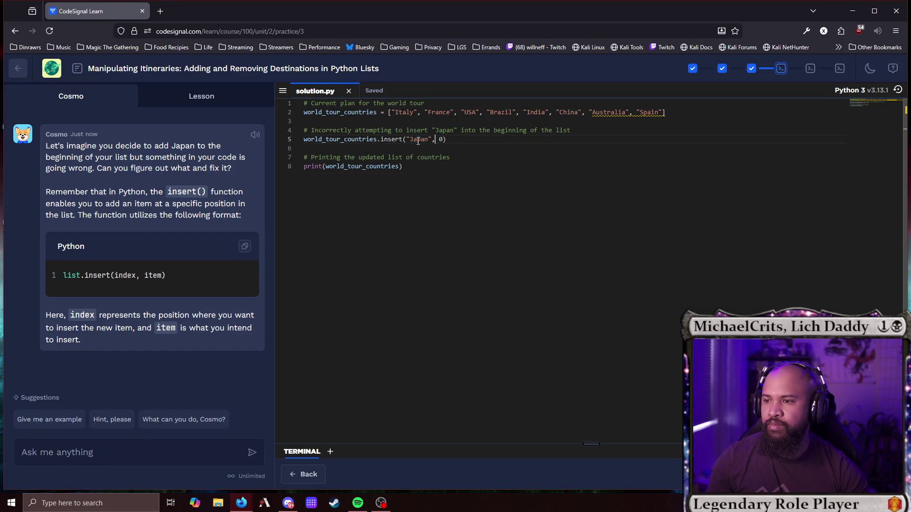
{"action": "left_click", "coordinate": [408, 139]}
{"action": "type", "text": "0,"}
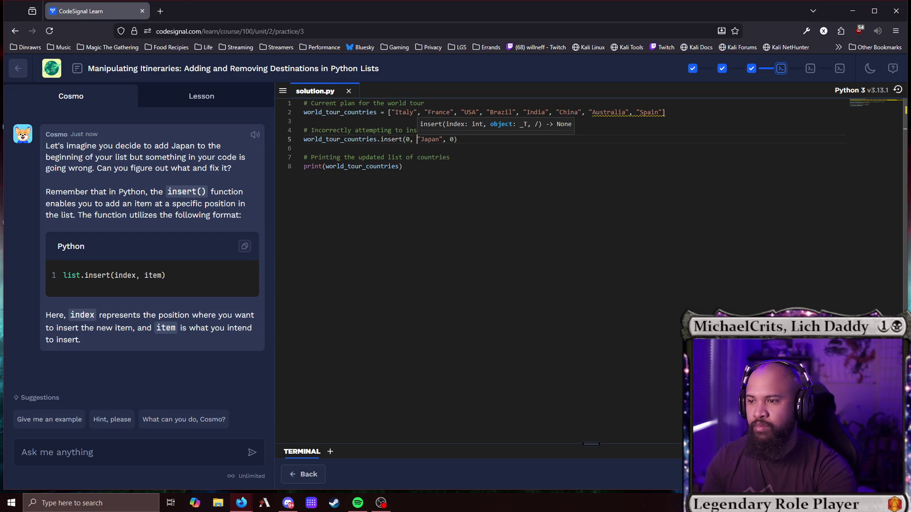
{"action": "left_click", "coordinate": [425, 139]}
{"action": "left_click", "coordinate": [443, 139]}
{"action": "key", "text": "Delete"}
{"action": "key", "text": "Delete"}
{"action": "key", "text": "Delete"}
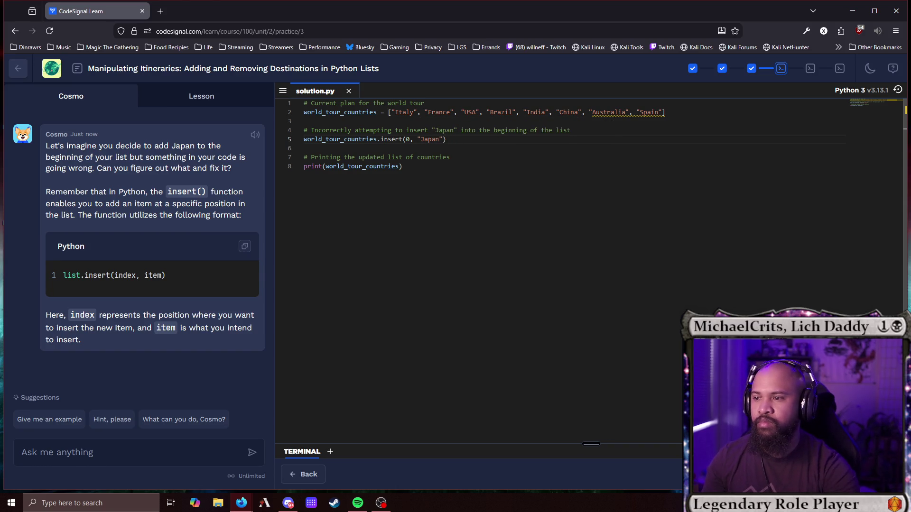
{"action": "key", "text": "ctrl+Return"}
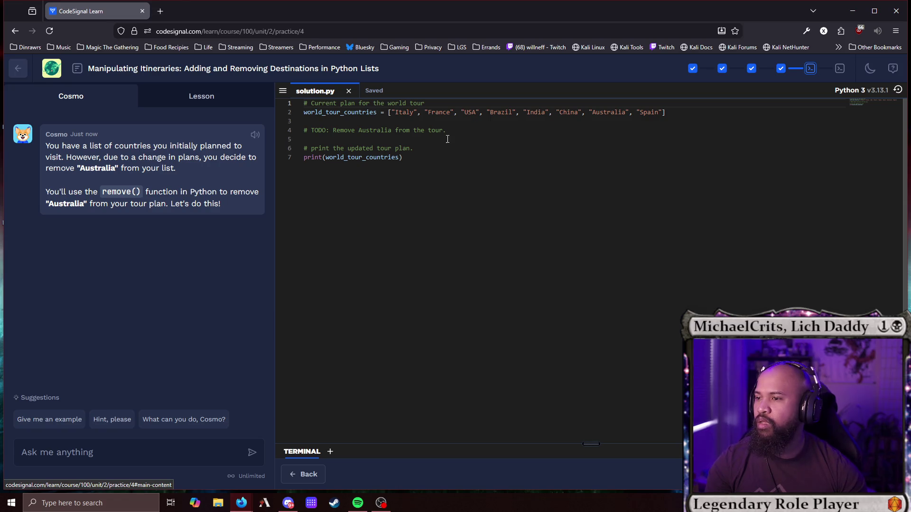
Write world_tour_countries.remove("Australia"), run it, and advance to the final practice.
{"action": "double_click", "coordinate": [364, 112]}
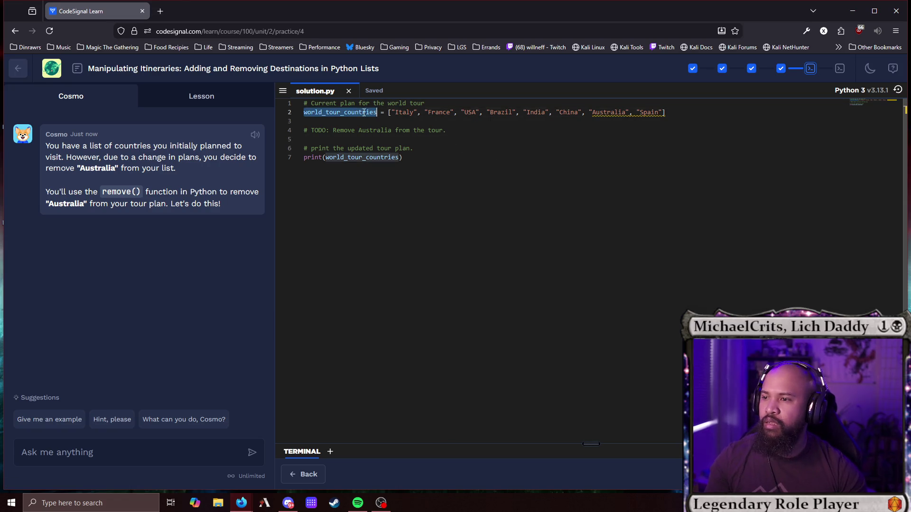
{"action": "left_click", "coordinate": [385, 140]}
{"action": "key", "text": "Return"}
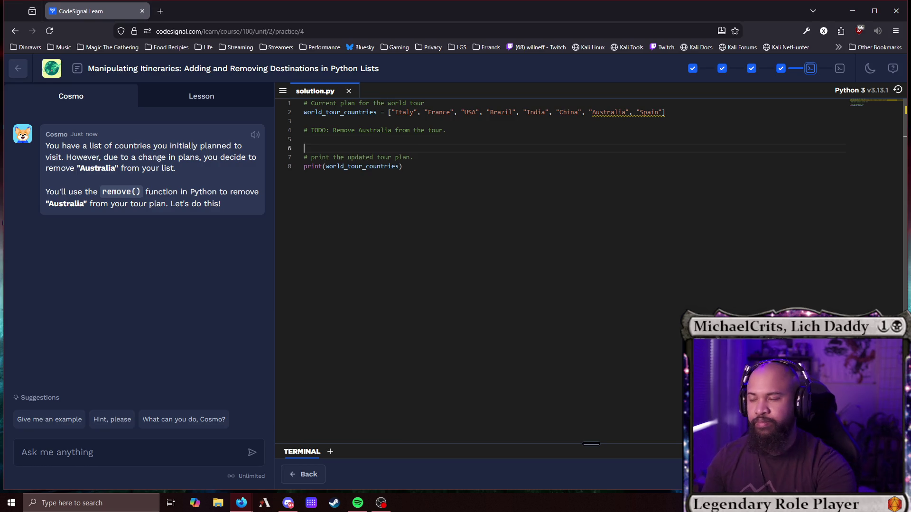
{"action": "left_click", "coordinate": [304, 139]}
{"action": "type", "text": "world_tour_countries.remo"}
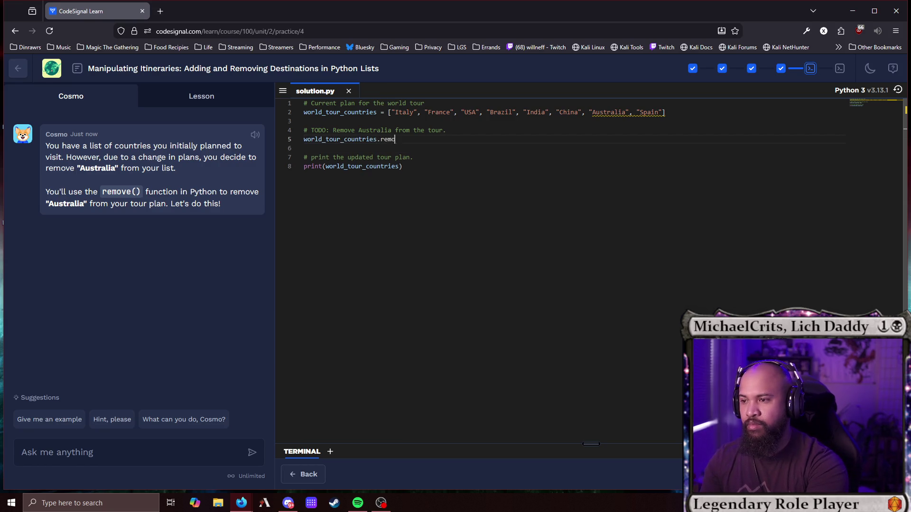
{"action": "type", "text": "ve("}
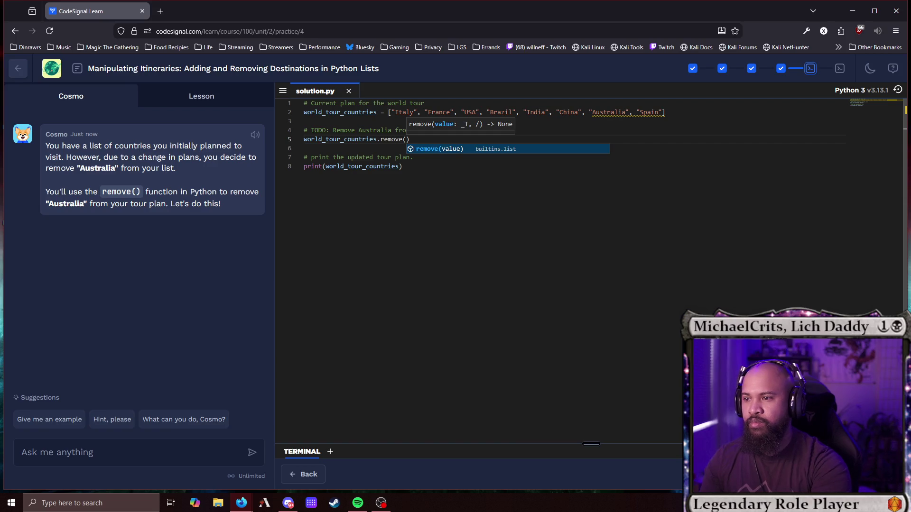
{"action": "left_click_drag", "start_coordinate": [592, 112], "coordinate": [630, 112]}
{"action": "key", "text": "ctrl+c"}
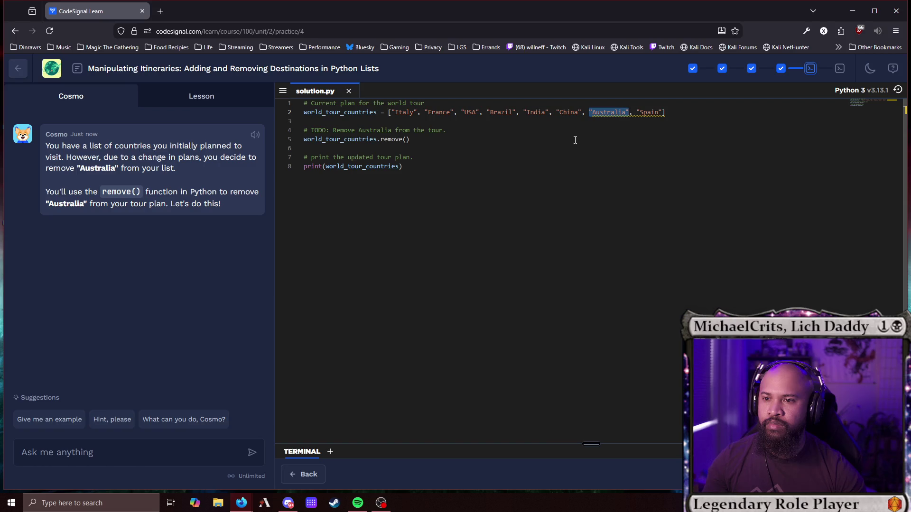
{"action": "left_click", "coordinate": [408, 140]}
{"action": "key", "text": "ctrl+v"}
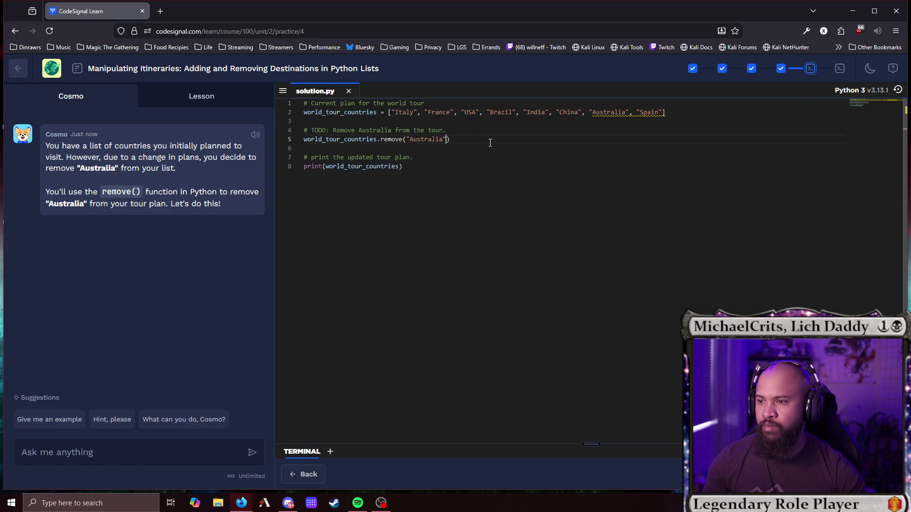
{"action": "key", "text": "ctrl+Return"}
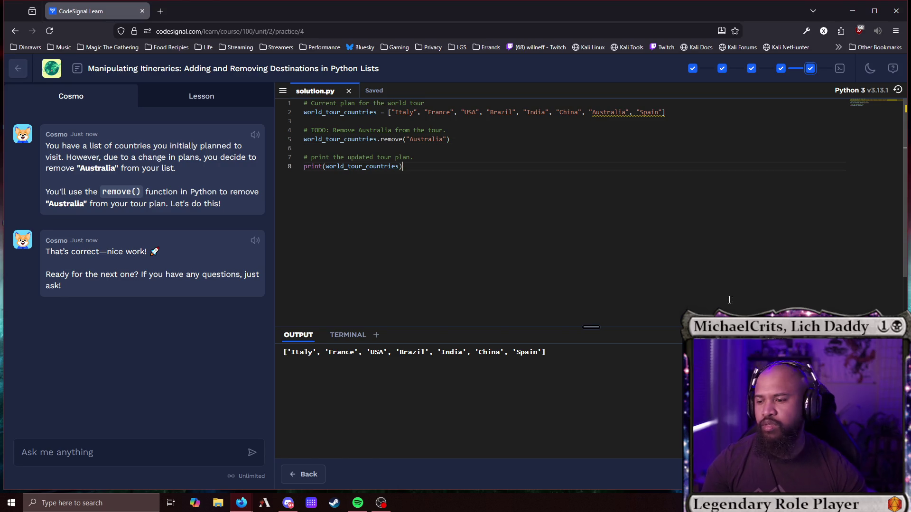
{"action": "left_click", "coordinate": [878, 474]}
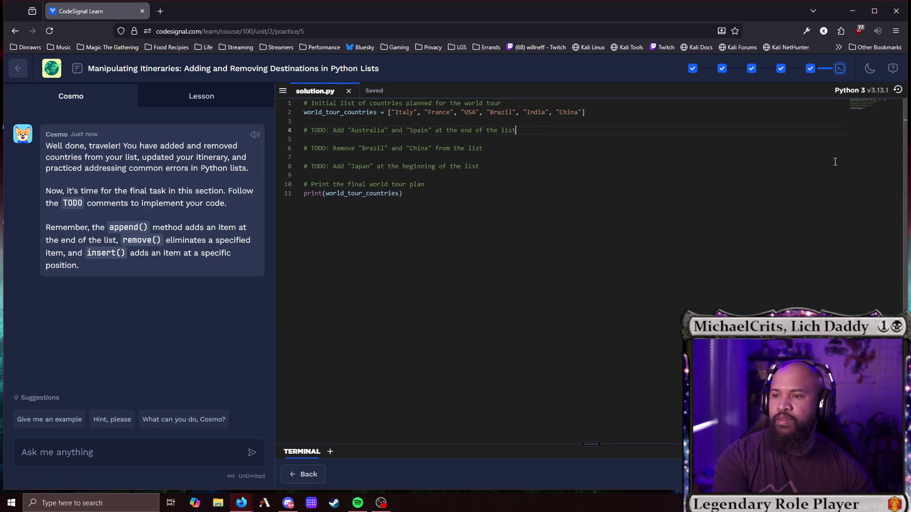
Write a world_tour_countries.append() call on line 5 under the first TODO.
{"action": "key", "text": "Return"}
{"action": "double_click", "coordinate": [330, 113]}
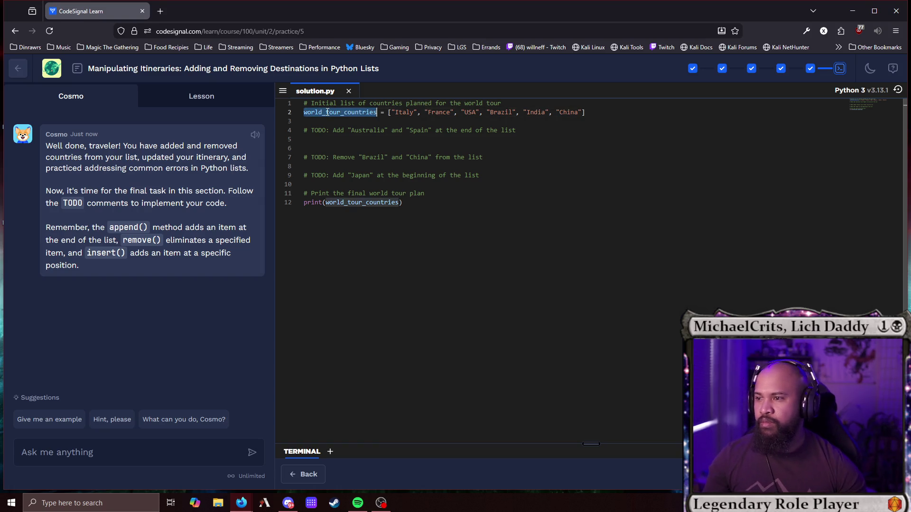
{"action": "key", "text": "ctrl+c"}
{"action": "left_click", "coordinate": [351, 139]}
{"action": "key", "text": "ctrl+v"}
{"action": "type", "text": ".append"}
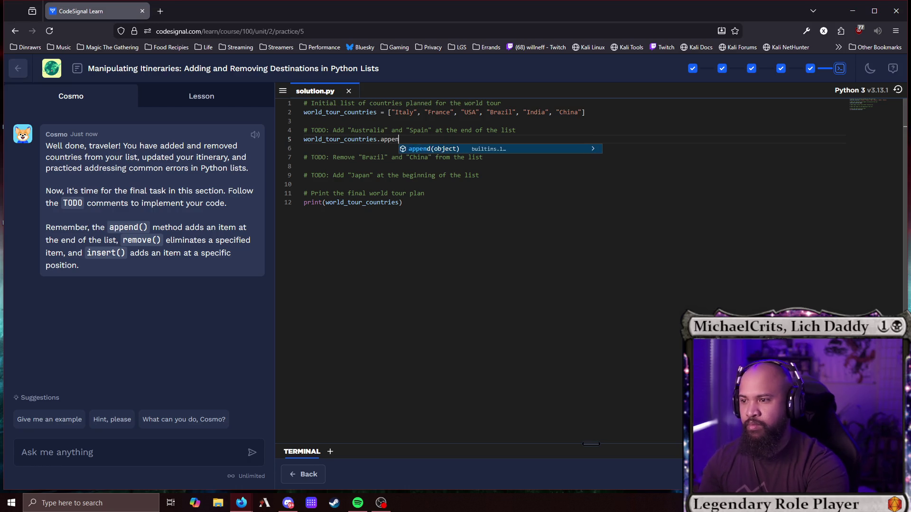
{"action": "key", "text": "Escape"}
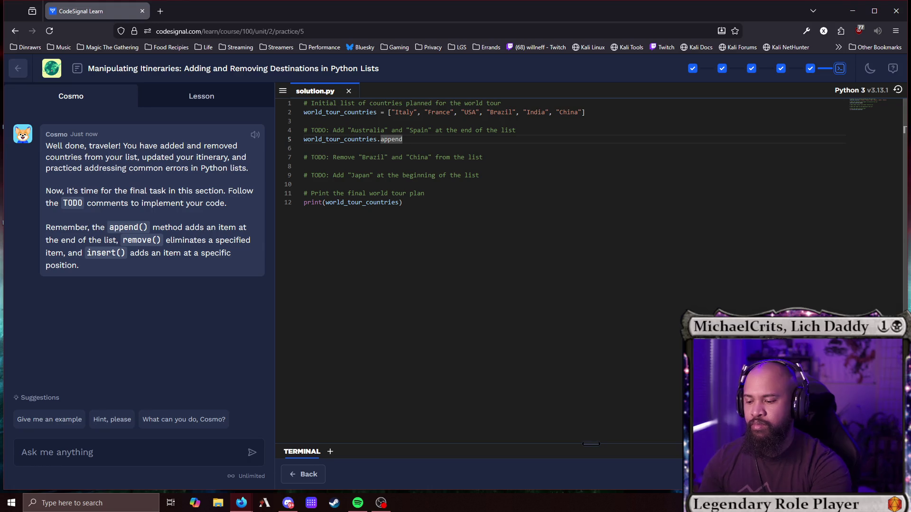
{"action": "type", "text": "("}
{"action": "key", "text": "Escape"}
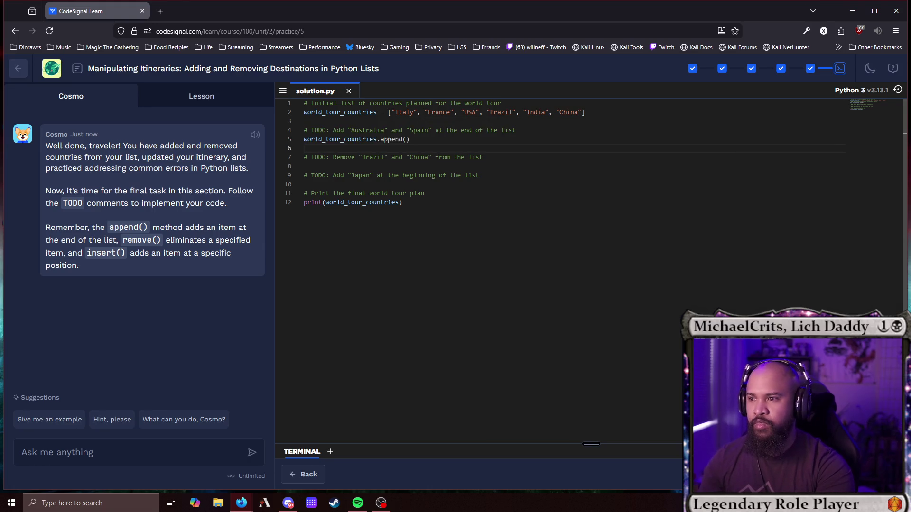
{"action": "key", "text": "Delete"}
{"action": "key", "text": "BackSpace"}
{"action": "key", "text": "BackSpace"}
{"action": "key", "text": "BackSpace"}
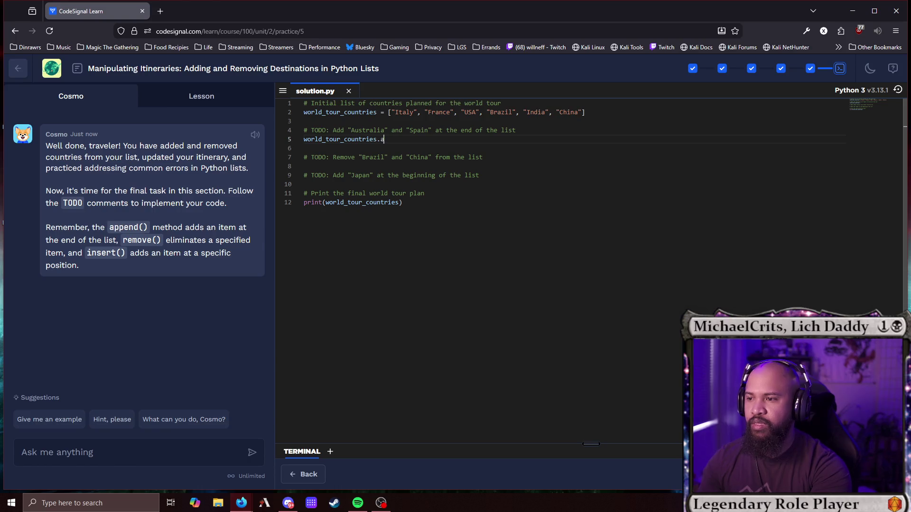
{"action": "type", "text": "app"}
{"action": "key", "text": "Tab"}
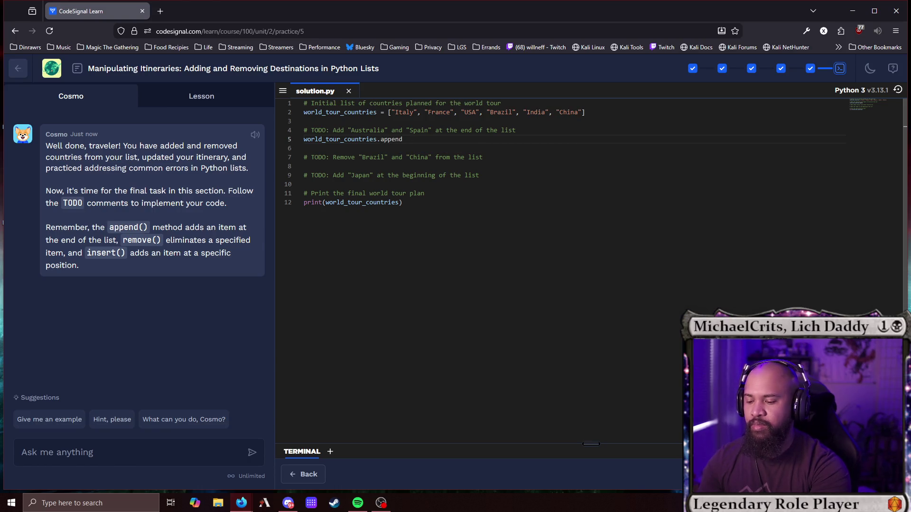
{"action": "type", "text": "("}
Duplicate the append line and fill the two calls with "Australia" and "Spain".
{"action": "key", "text": "End"}
{"action": "key", "text": "shift+Home"}
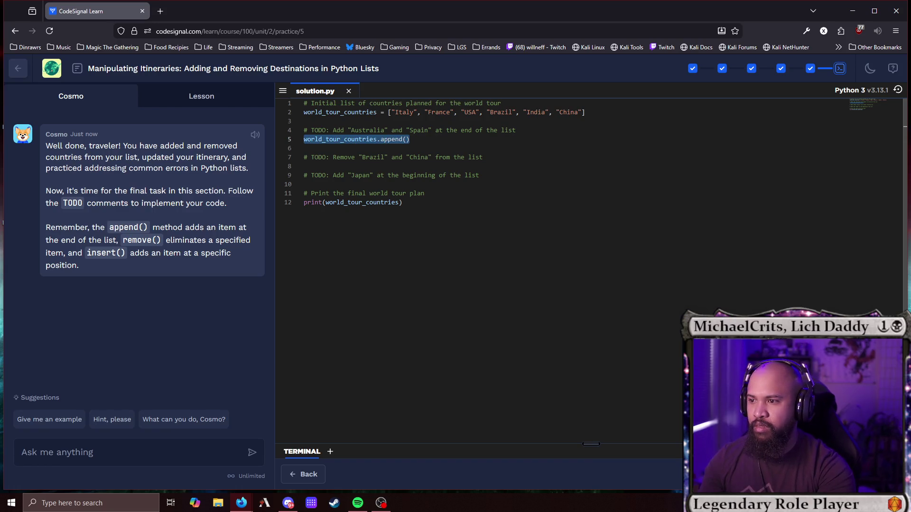
{"action": "left_click", "coordinate": [409, 139]}
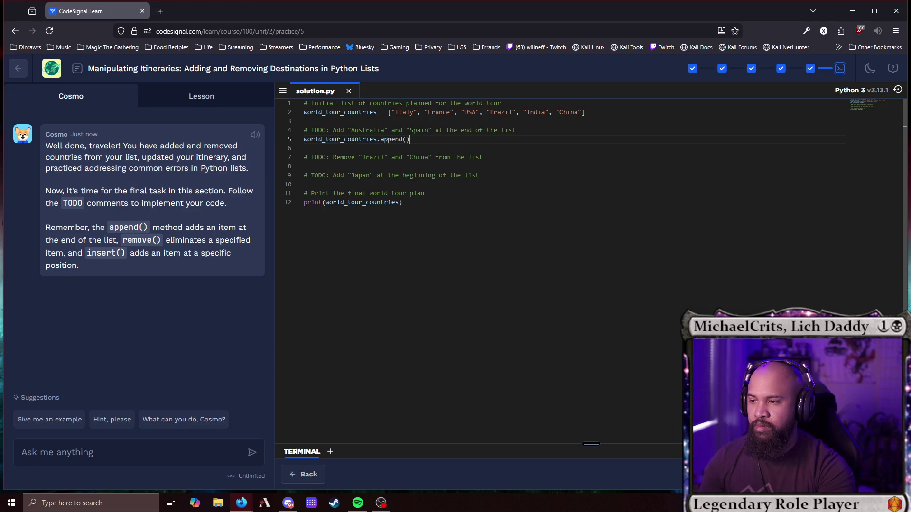
{"action": "key", "text": "Return"}
{"action": "key", "text": "ctrl+v"}
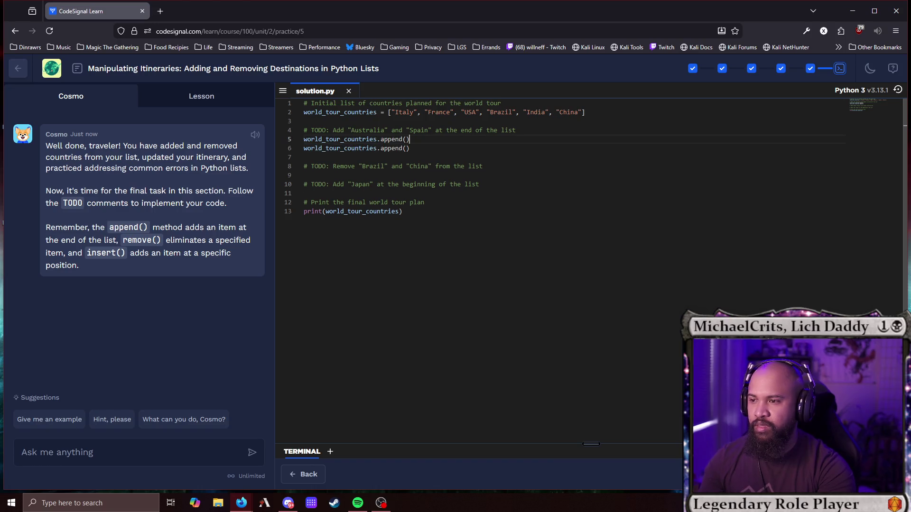
{"action": "left_click_drag", "start_coordinate": [348, 130], "coordinate": [388, 130]}
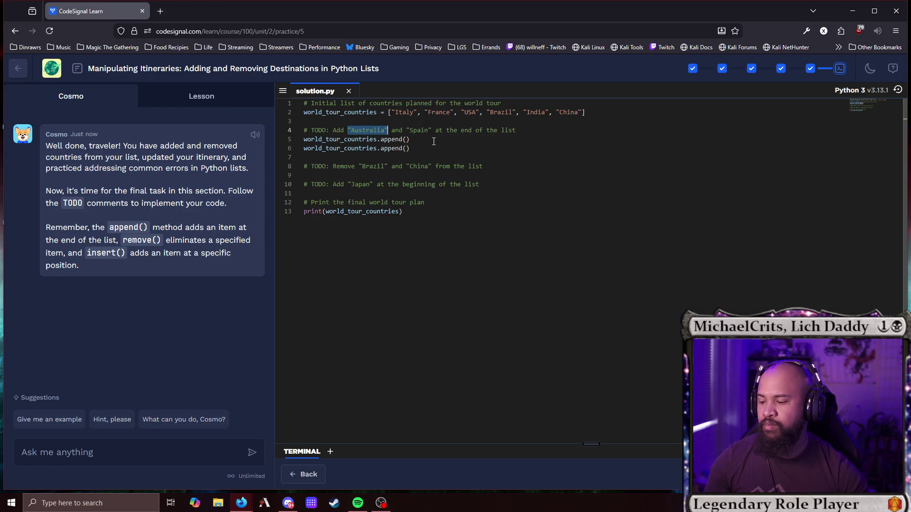
{"action": "left_click", "coordinate": [409, 141]}
{"action": "key", "text": "ctrl+v"}
{"action": "left_click_drag", "start_coordinate": [407, 130], "coordinate": [432, 130]}
{"action": "left_click", "coordinate": [406, 148]}
{"action": "key", "text": "ctrl+v"}
{"action": "left_click", "coordinate": [504, 168]}
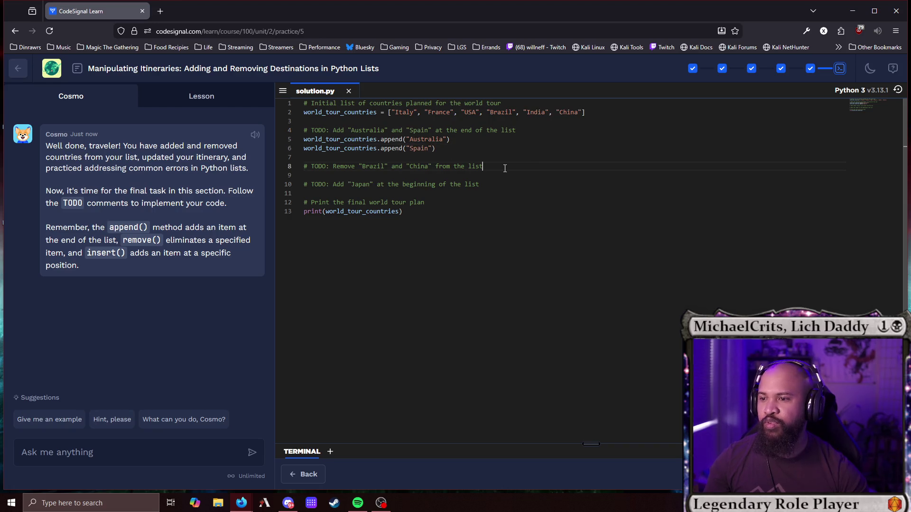
{"action": "key", "text": "Return"}
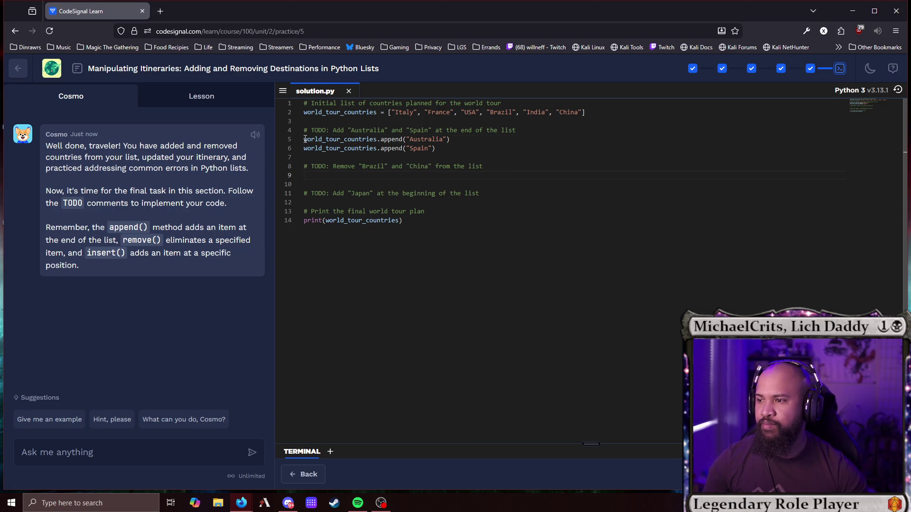
Write two empty world_tour_countries.remove() lines under the Remove TODO.
{"action": "left_click_drag", "start_coordinate": [306, 139], "coordinate": [381, 139]}
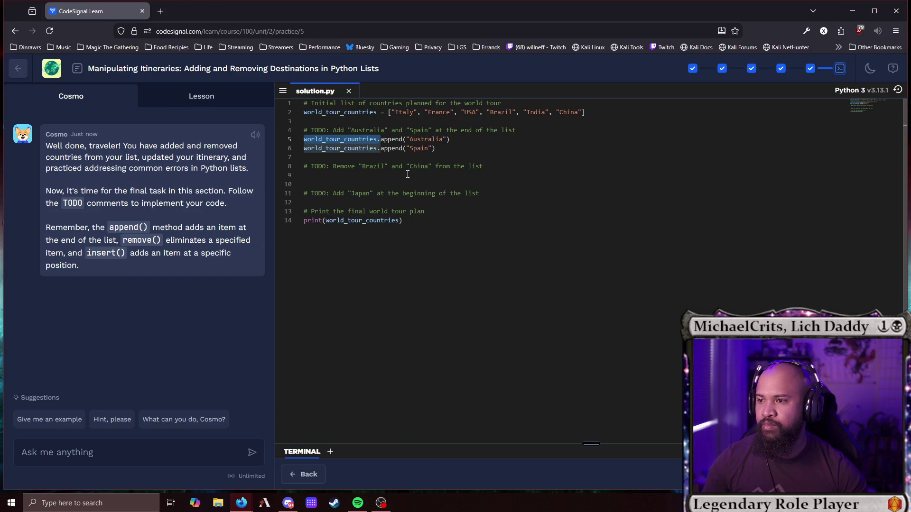
{"action": "left_click", "coordinate": [356, 166]}
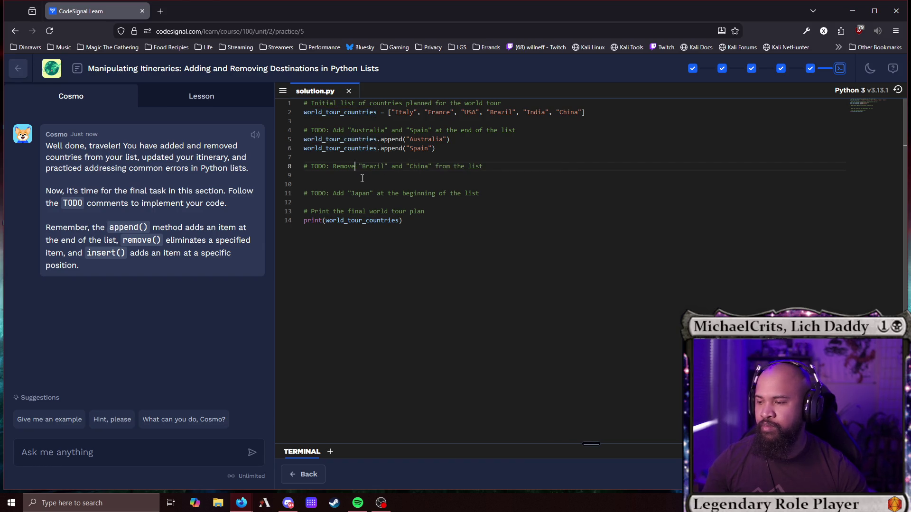
{"action": "key", "text": "ctrl+v"}
{"action": "type", "text": "remove()"}
{"action": "key", "text": "shift+Home"}
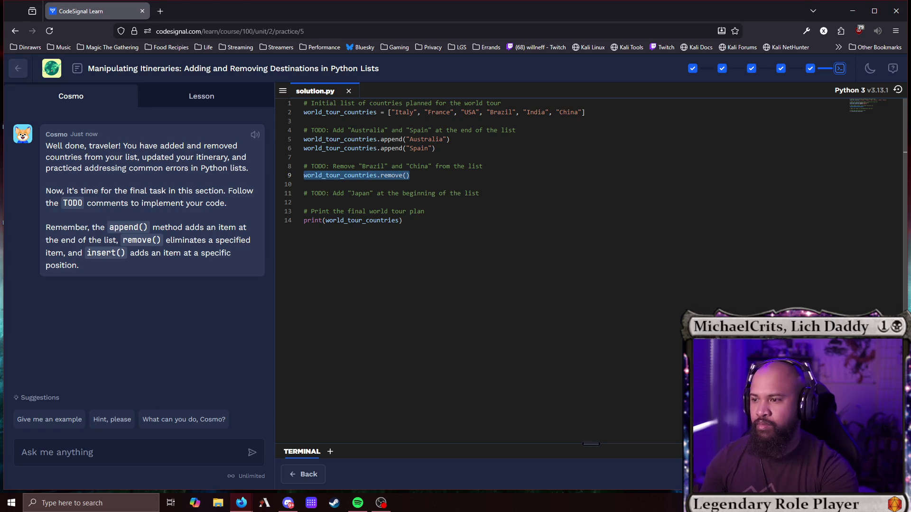
{"action": "key", "text": "ctrl+c"}
{"action": "key", "text": "End"}
{"action": "key", "text": "Return"}
{"action": "key", "text": "ctrl+v"}
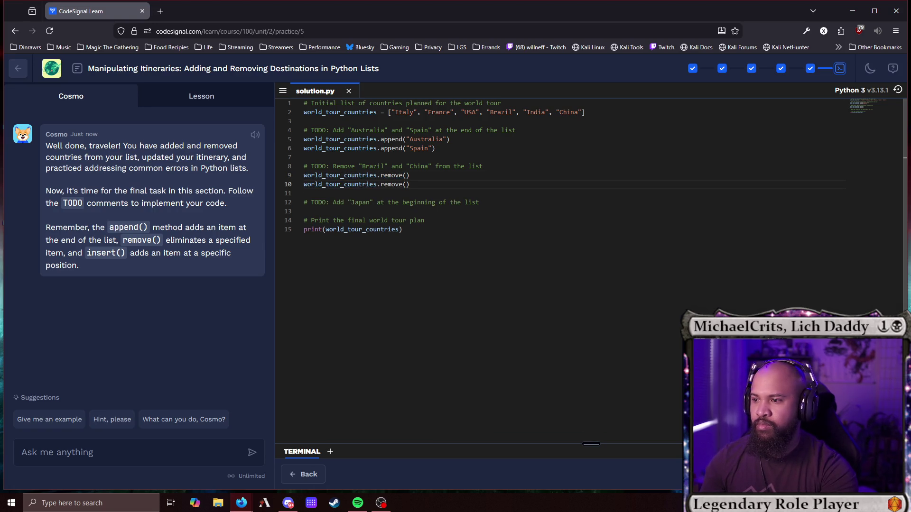
{"action": "key", "text": "Left"}
{"action": "key", "text": "Up"}
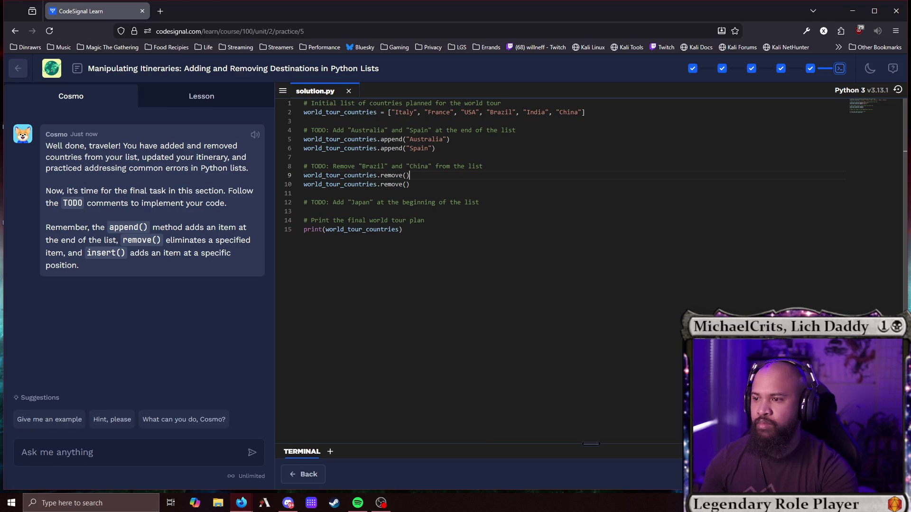
Fill the remove calls with "China" and "Brazil" copied from the comment.
{"action": "left_click_drag", "start_coordinate": [359, 166], "coordinate": [389, 166]}
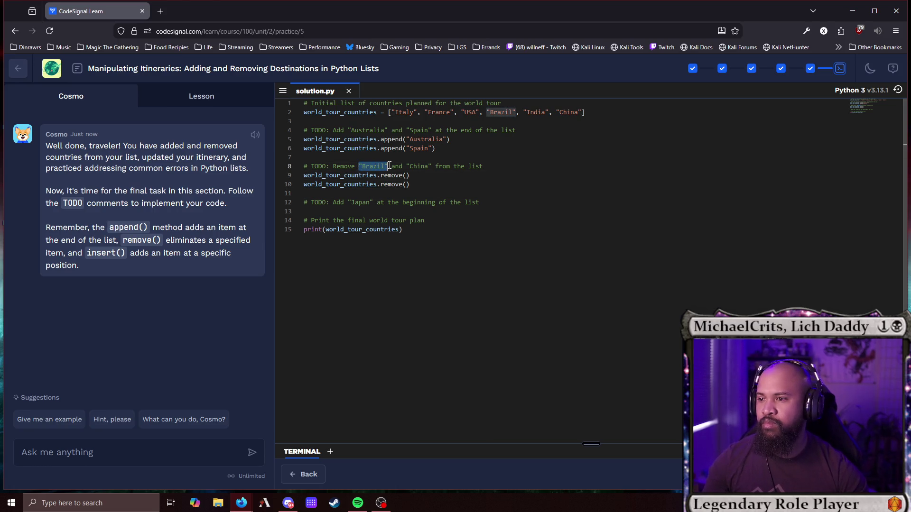
{"action": "double_click", "coordinate": [393, 176]}
{"action": "left_click", "coordinate": [398, 177]}
{"action": "left_click", "coordinate": [407, 184]}
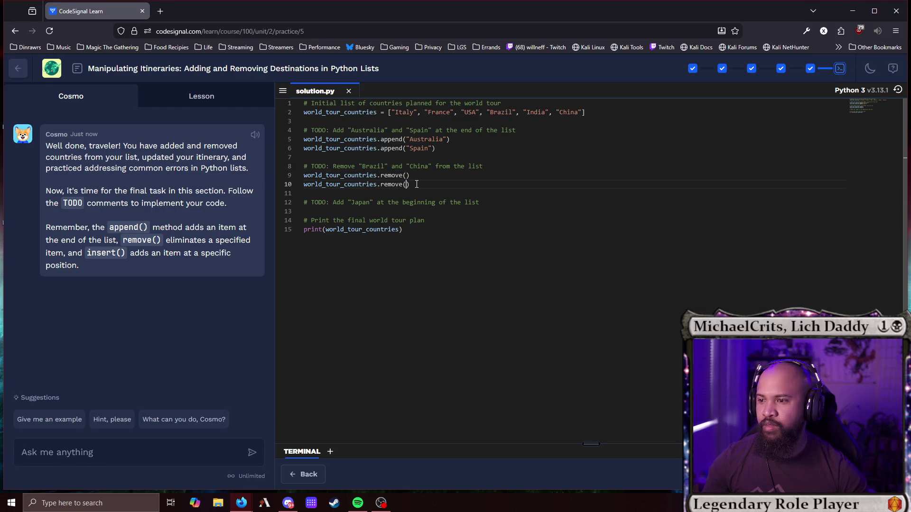
{"action": "key", "text": "ctrl+v"}
{"action": "left_click_drag", "start_coordinate": [406, 166], "coordinate": [432, 166]}
{"action": "key", "text": "ctrl+c"}
{"action": "left_click", "coordinate": [406, 176]}
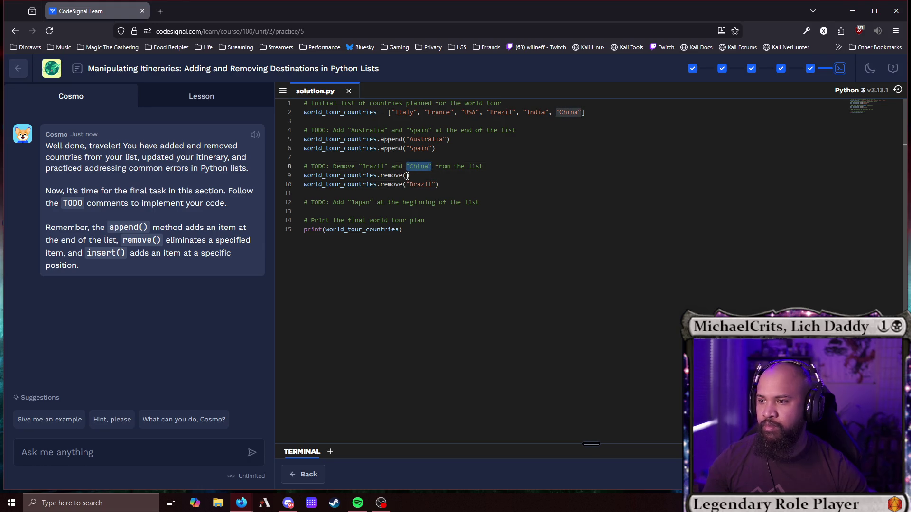
{"action": "key", "text": "ctrl+v"}
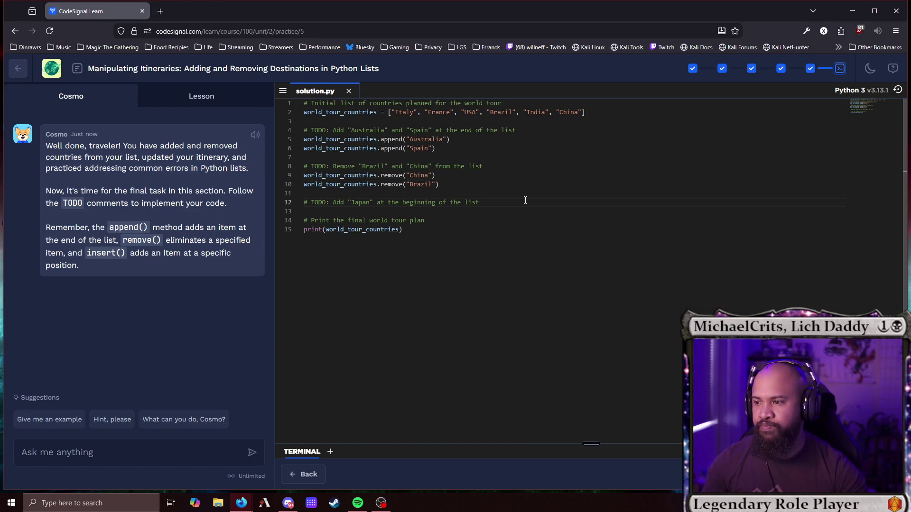
Under the Japan TODO, write world_tour_countries.insert(0, "Japan").
{"action": "key", "text": "Return"}
{"action": "type", "text": "wor"}
{"action": "key", "text": "Tab"}
{"action": "type", "text": ".in"}
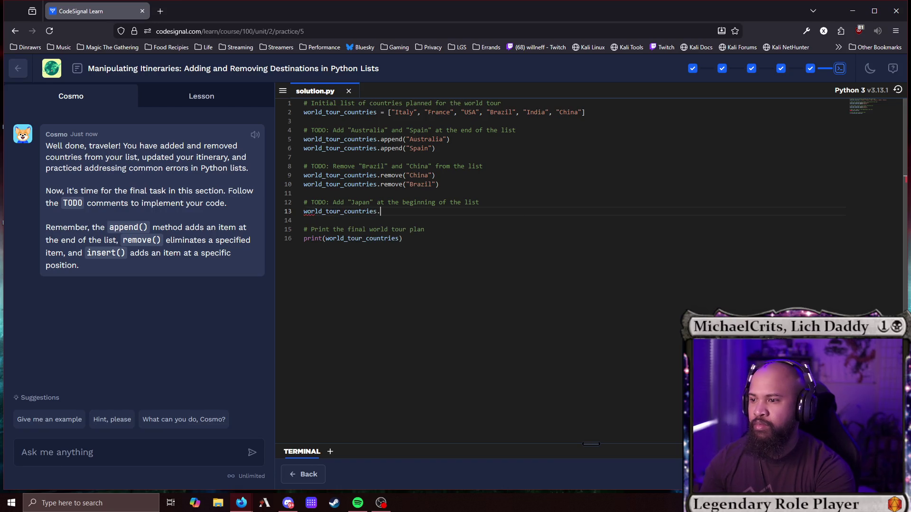
{"action": "key", "text": "Down"}
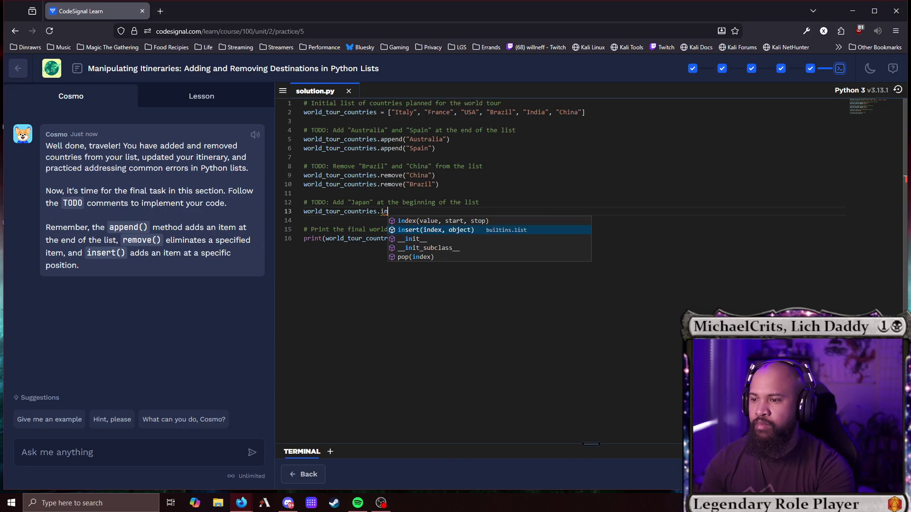
{"action": "key", "text": "Tab"}
{"action": "type", "text": "(0, \"Japan"}
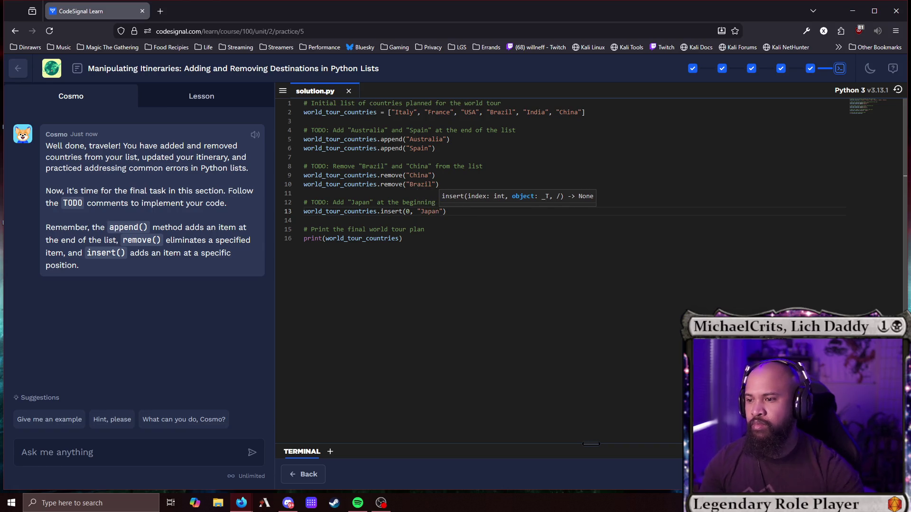
Run the final list code, finish the unit, and start the Exploring Tuples lesson.
{"action": "left_click", "coordinate": [709, 472]}
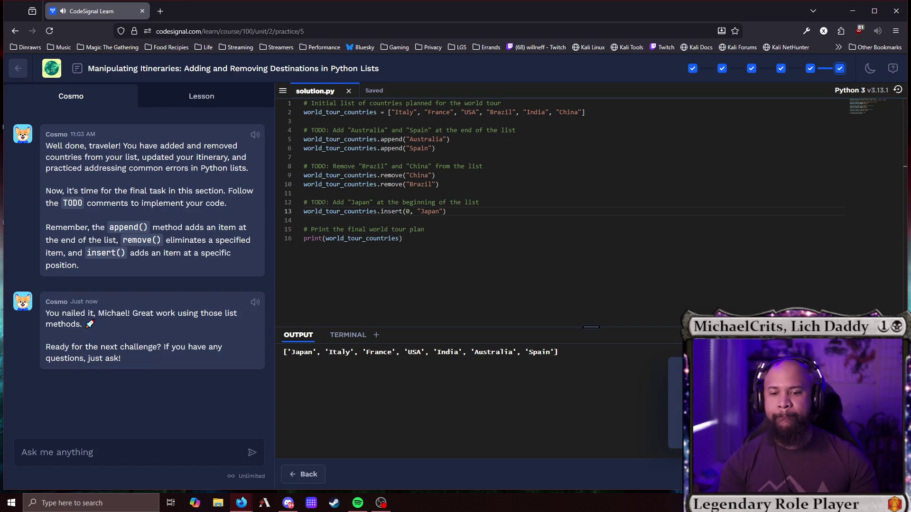
{"action": "left_click", "coordinate": [718, 474]}
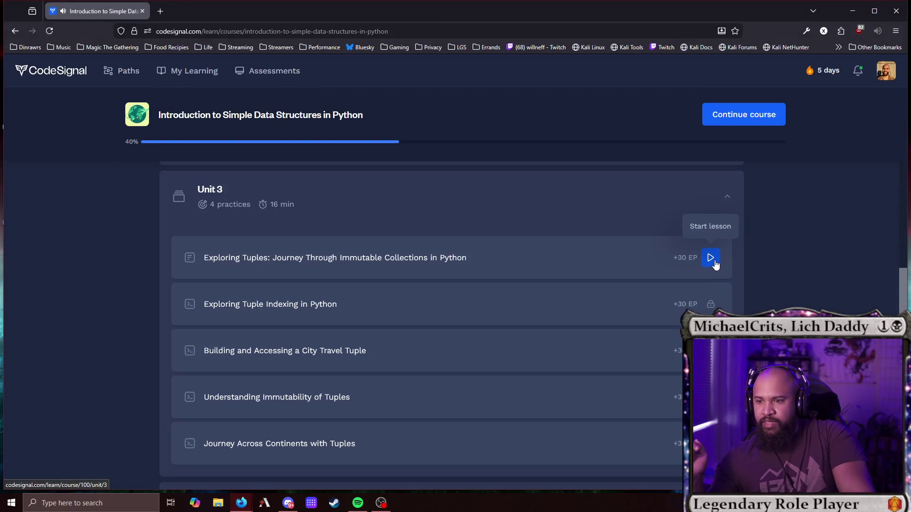
{"action": "left_click", "coordinate": [715, 264]}
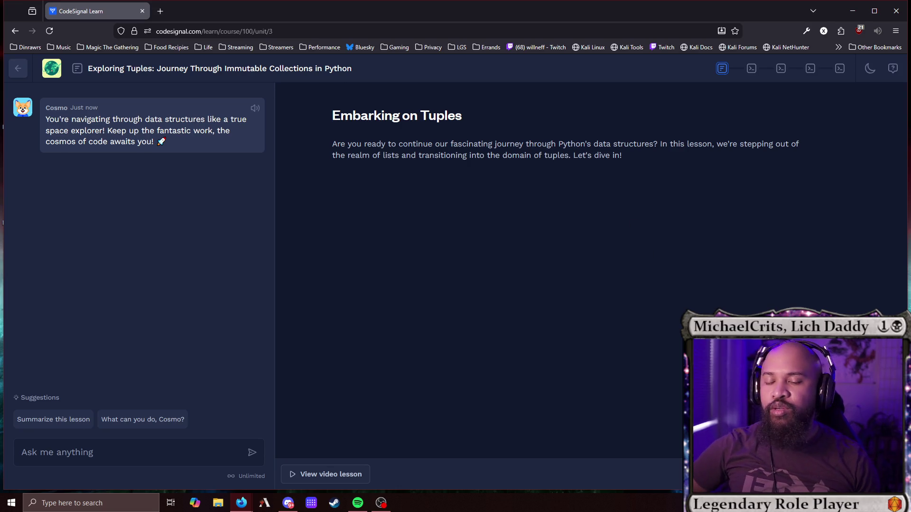
Scroll through the Exploring Tuples lesson past the cities_visited example to Why It Matters.
{"action": "scroll", "coordinate": [674, 289], "scroll_direction": "down", "scroll_amount": 3}
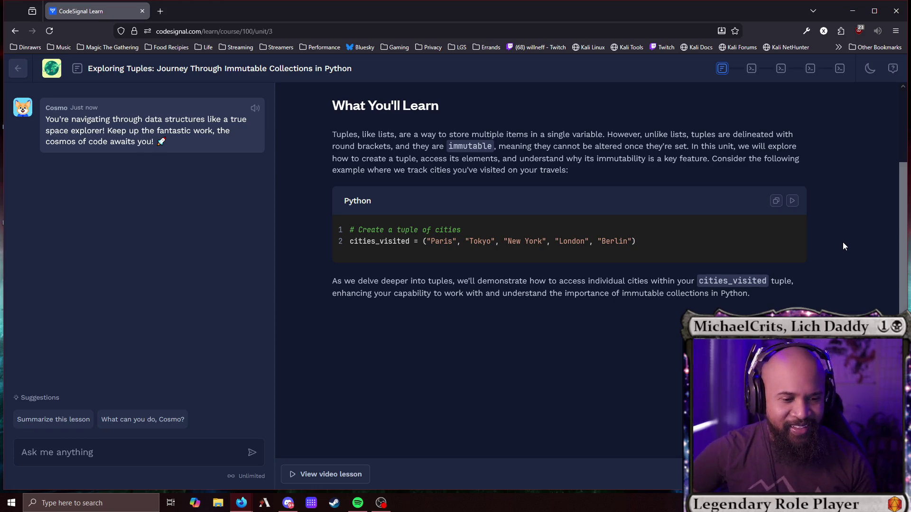
{"action": "scroll", "coordinate": [570, 237], "scroll_direction": "down", "scroll_amount": 5}
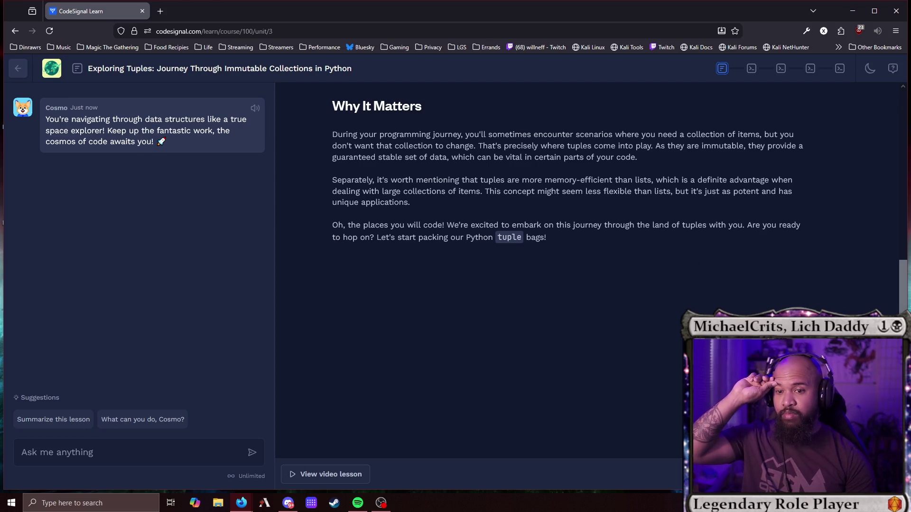
Open the first tuple practice with the cities_to_visit code.
{"action": "left_click", "coordinate": [612, 345]}
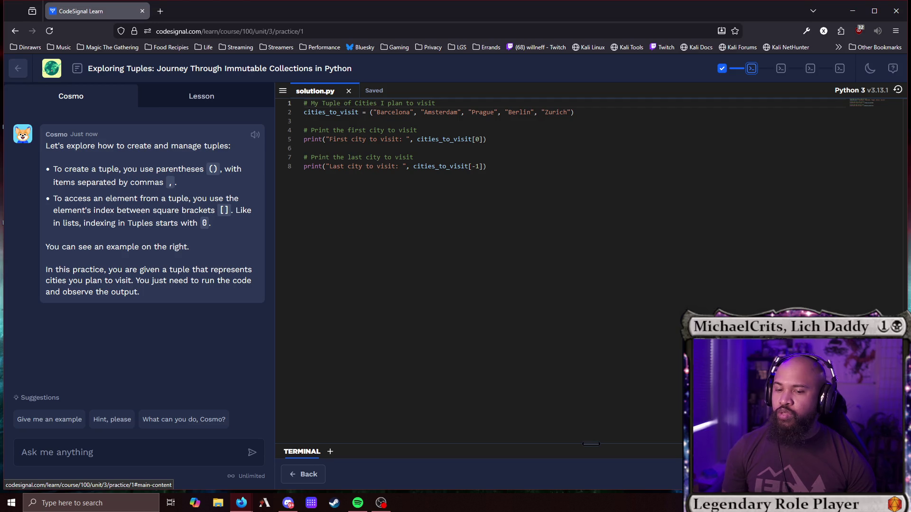
Run and submit the cities code, which prints Barcelona and Zurich, then switch to the EWU faculty window.
{"action": "key", "text": "ctrl+Return"}
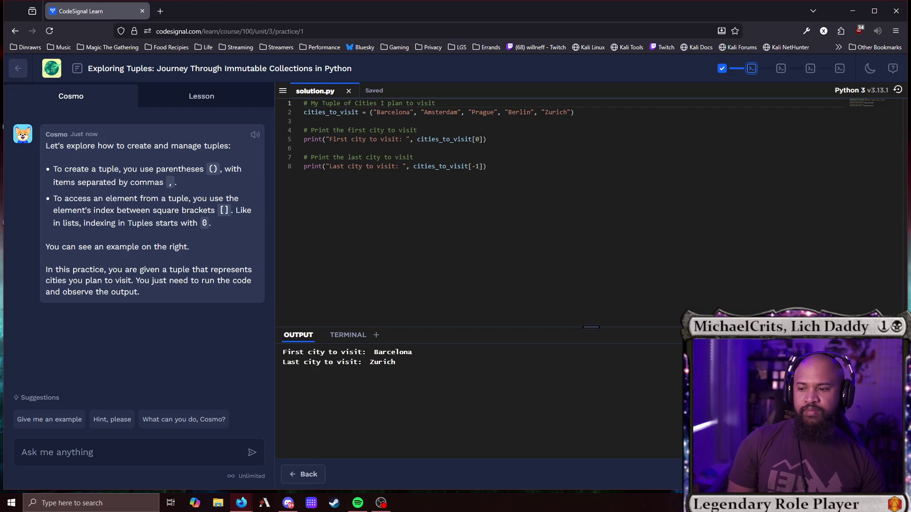
{"action": "left_click", "coordinate": [726, 479]}
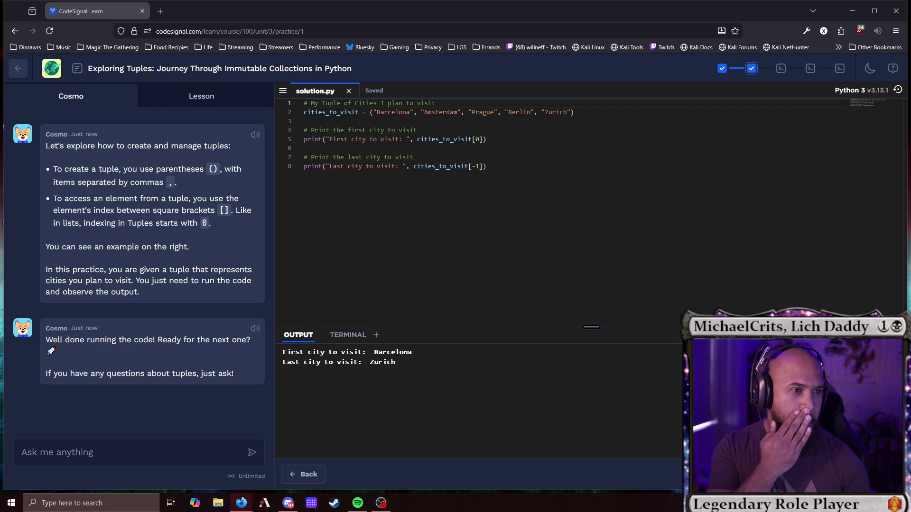
{"action": "key", "text": "alt+Tab"}
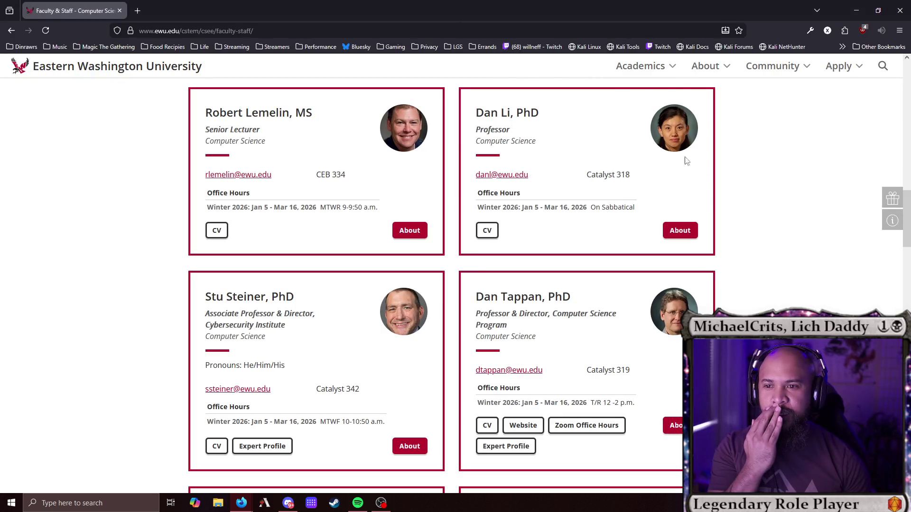
{"action": "left_click", "coordinate": [121, 12]}
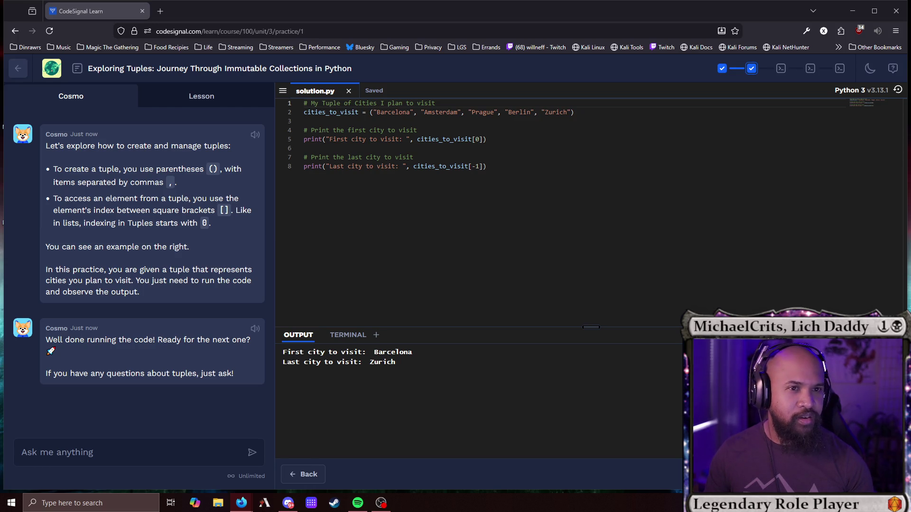
Scroll through the Computer Science faculty cards and select a faculty member's name.
{"action": "left_click", "coordinate": [458, 47]}
{"action": "left_click_drag", "start_coordinate": [529, 121], "coordinate": [398, 6]}
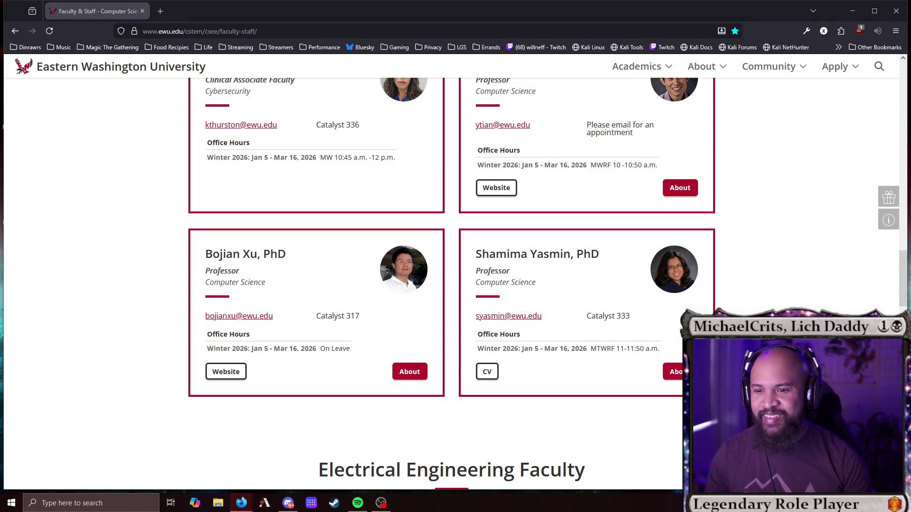
{"action": "scroll", "coordinate": [260, 295], "scroll_direction": "up", "scroll_amount": 2}
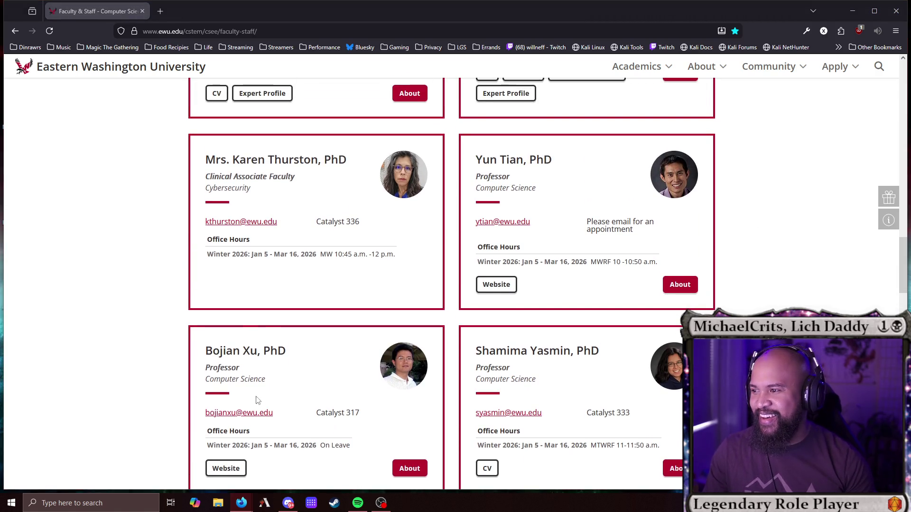
{"action": "scroll", "coordinate": [252, 394], "scroll_direction": "down", "scroll_amount": 1}
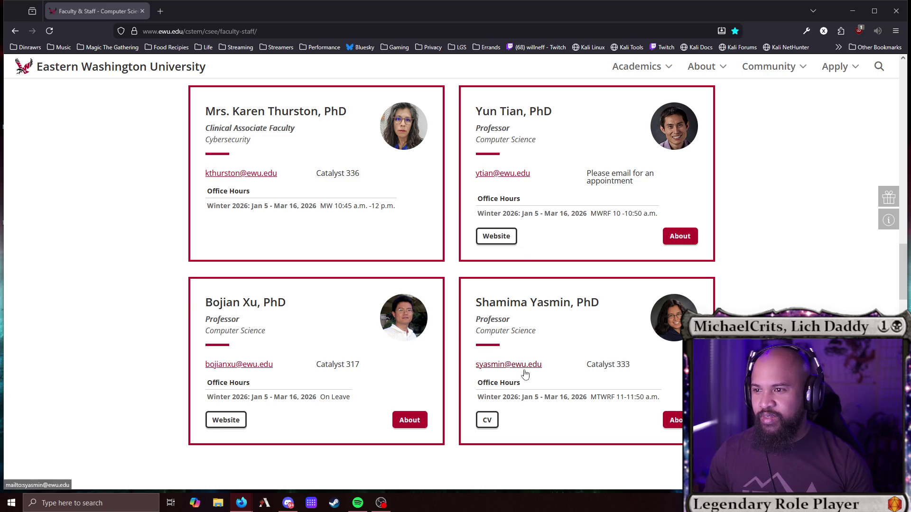
{"action": "scroll", "coordinate": [524, 373], "scroll_direction": "up", "scroll_amount": 1}
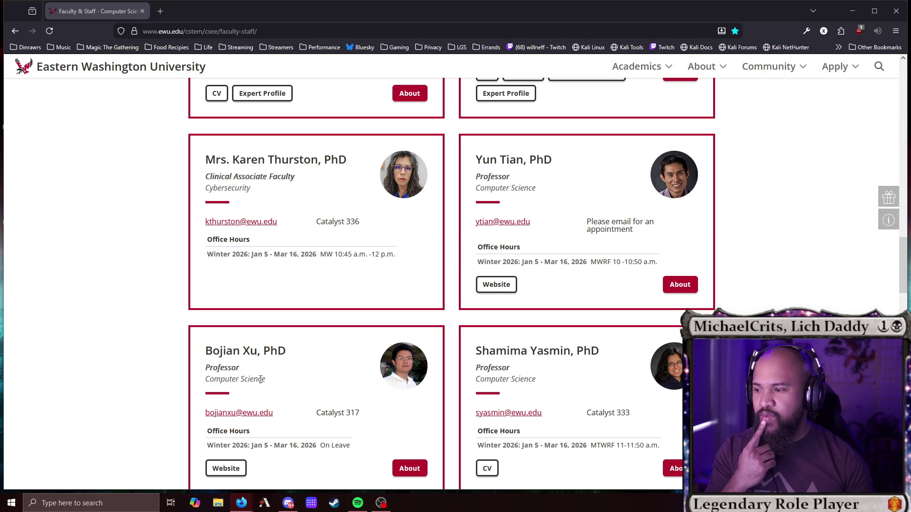
{"action": "double_click", "coordinate": [240, 352]}
{"action": "double_click", "coordinate": [254, 352]}
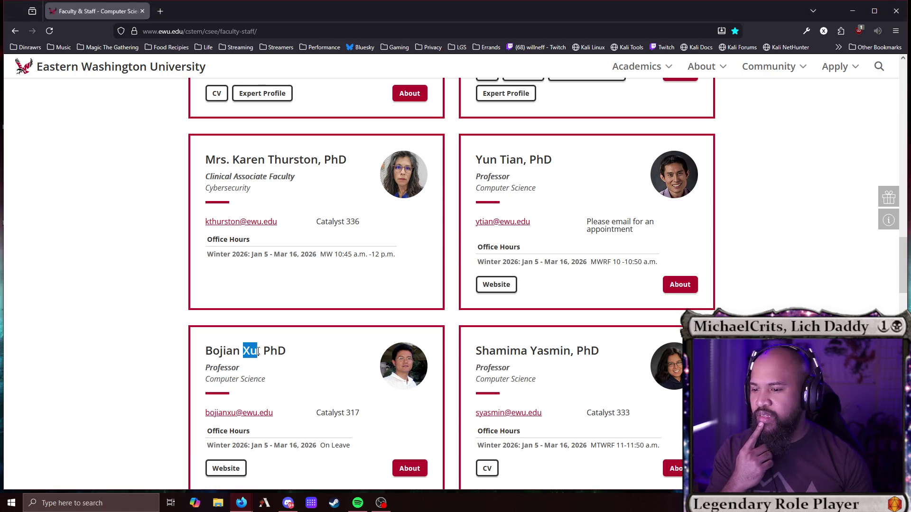
{"action": "scroll", "coordinate": [313, 371], "scroll_direction": "up", "scroll_amount": 9}
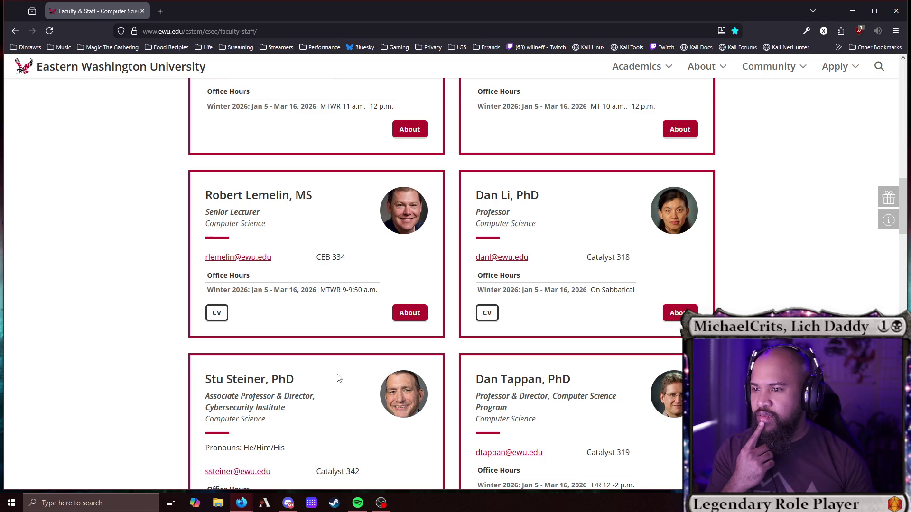
{"action": "scroll", "coordinate": [337, 378], "scroll_direction": "down", "scroll_amount": 11}
{"action": "scroll", "coordinate": [334, 377], "scroll_direction": "up", "scroll_amount": 2}
Select more faculty names on the cards, then close the EWU faculty page.
{"action": "left_click", "coordinate": [247, 351]}
{"action": "double_click", "coordinate": [248, 352]}
{"action": "left_click_drag", "start_coordinate": [205, 354], "coordinate": [239, 354]}
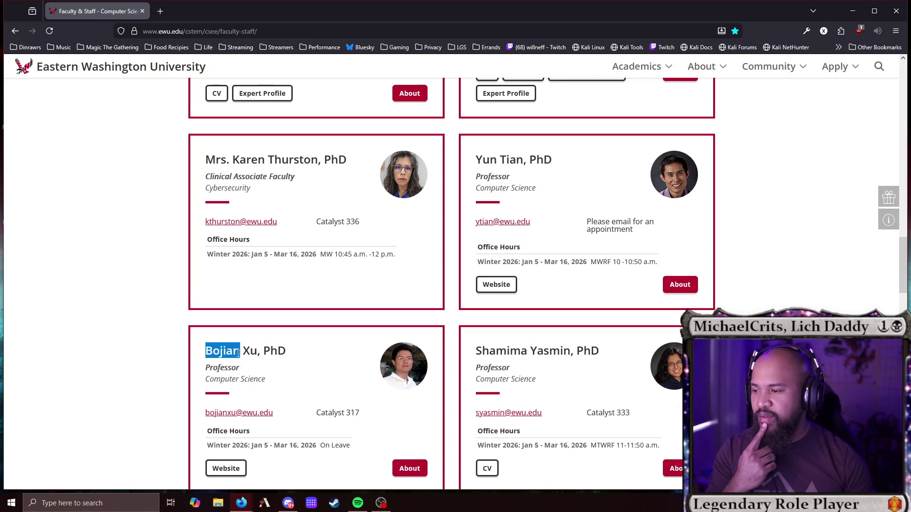
{"action": "scroll", "coordinate": [346, 370], "scroll_direction": "up", "scroll_amount": 4}
{"action": "scroll", "coordinate": [499, 375], "scroll_direction": "up", "scroll_amount": 5}
{"action": "scroll", "coordinate": [489, 382], "scroll_direction": "up", "scroll_amount": 7}
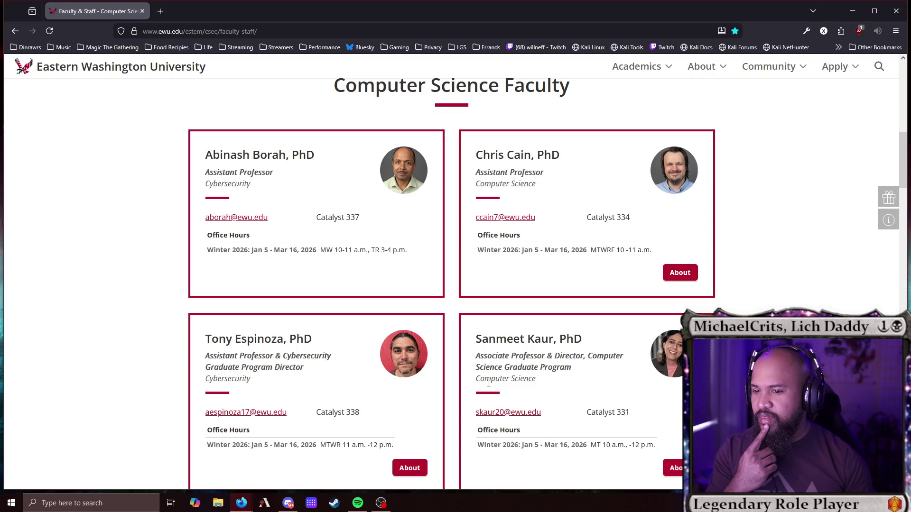
{"action": "left_click_drag", "start_coordinate": [535, 339], "coordinate": [554, 339]}
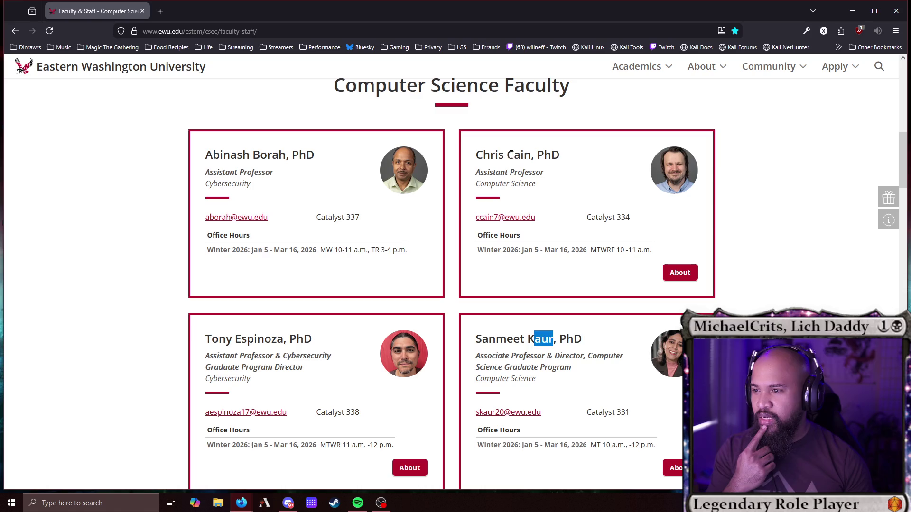
{"action": "left_click_drag", "start_coordinate": [508, 155], "coordinate": [524, 155]}
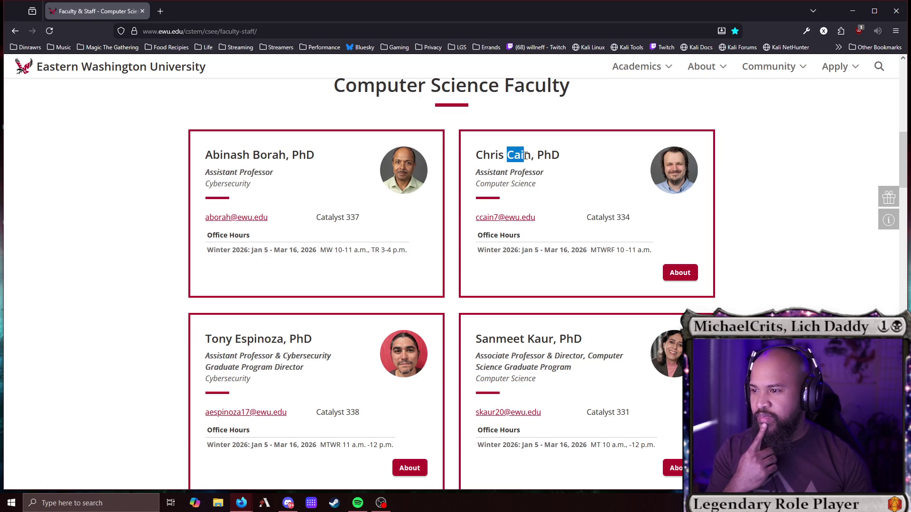
{"action": "double_click", "coordinate": [516, 155]}
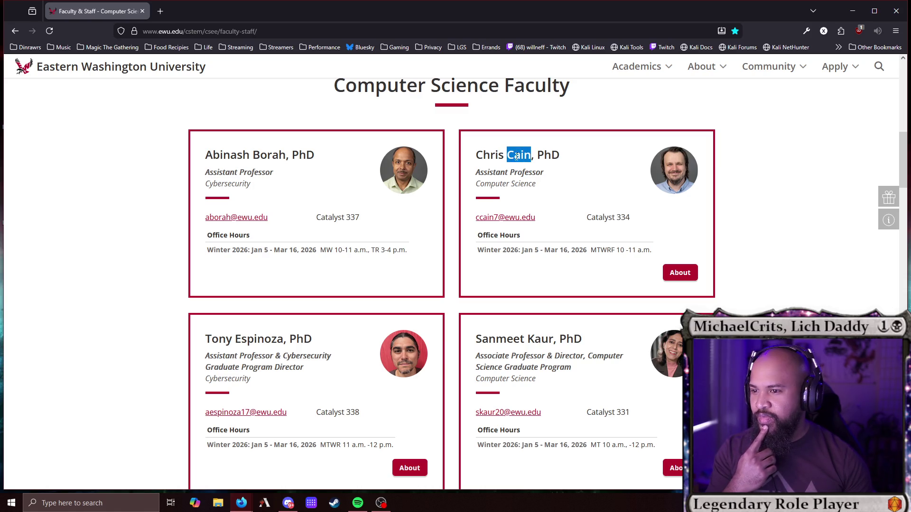
{"action": "left_click", "coordinate": [143, 12]}
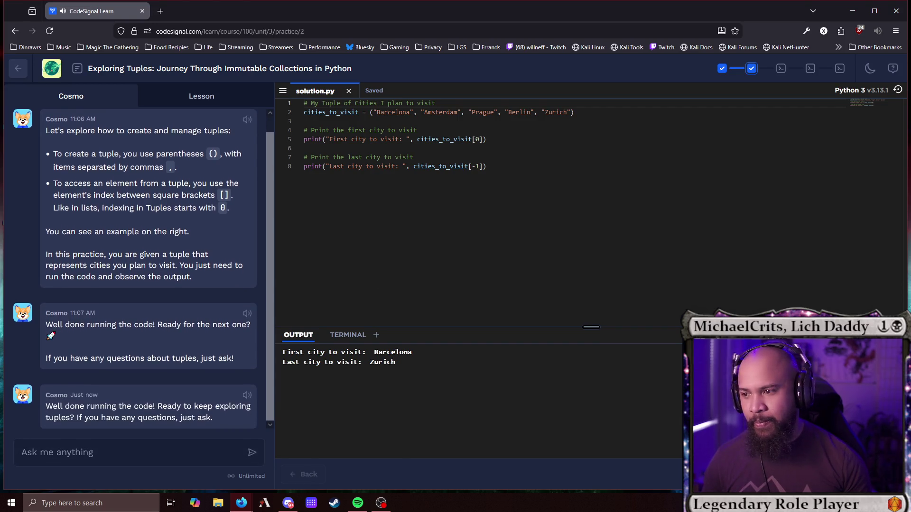
On the next practice, fill the new_cities_visited tuple with the five listed cities.
{"action": "left_click", "coordinate": [878, 475]}
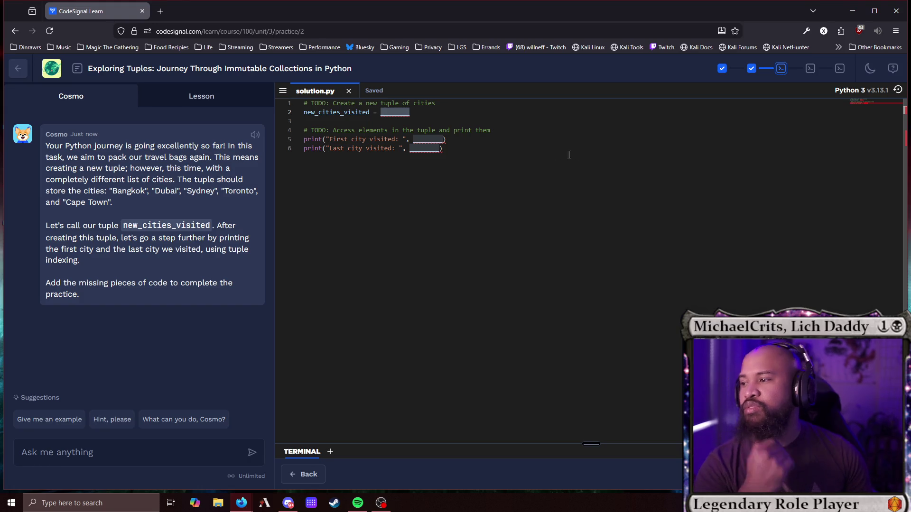
{"action": "type", "text": "("}
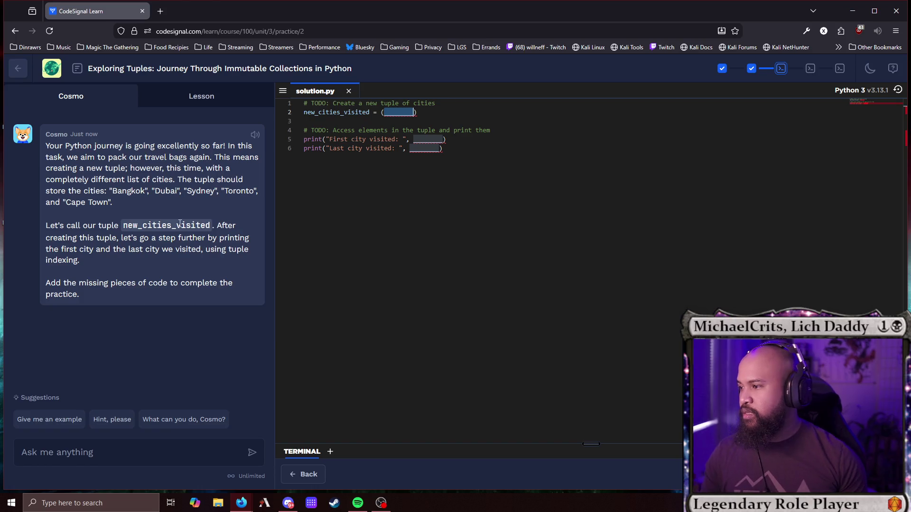
{"action": "left_click_drag", "start_coordinate": [110, 190], "coordinate": [112, 200]}
{"action": "key", "text": "ctrl+c"}
{"action": "left_click", "coordinate": [398, 113]}
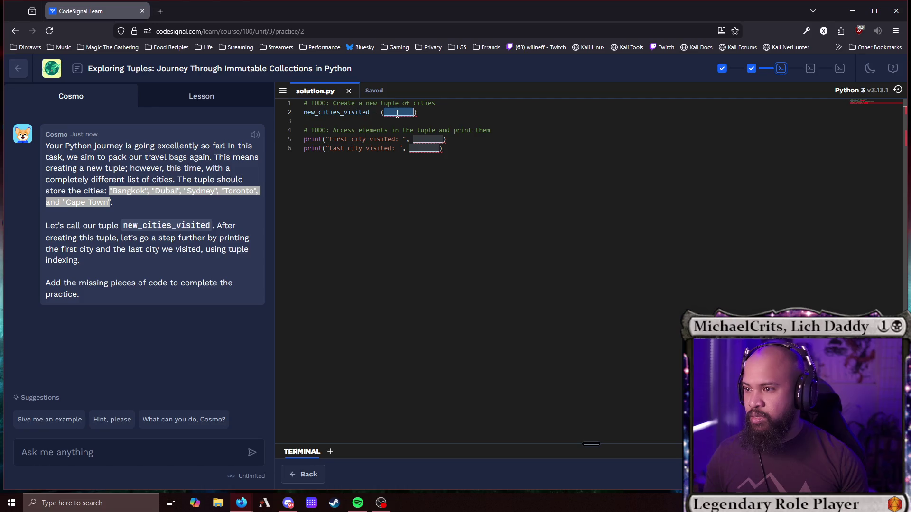
{"action": "key", "text": "ctrl+v"}
{"action": "key", "text": "BackSpace"}
{"action": "key", "text": "BackSpace"}
{"action": "key", "text": "BackSpace"}
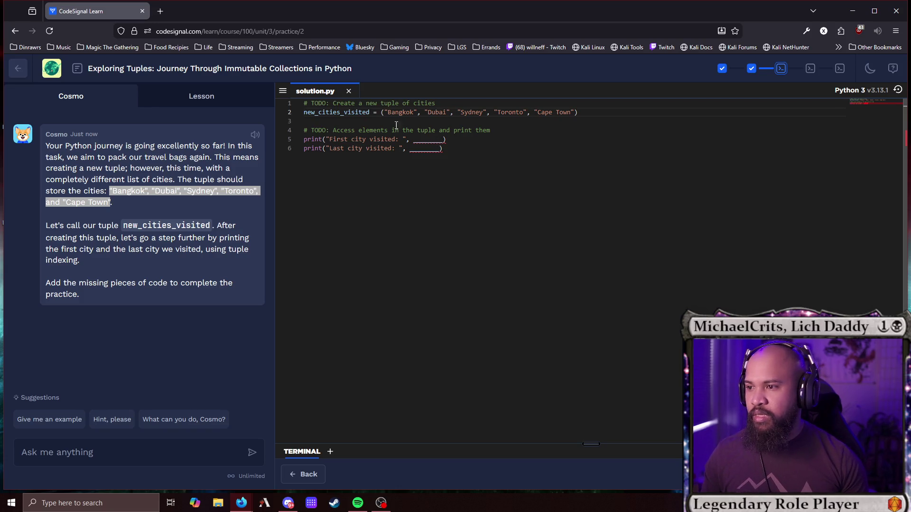
Print new_cities_visited[0] and new_cities_visited[-1] and run, showing Bangkok and Cape Town.
{"action": "double_click", "coordinate": [331, 112]}
{"action": "key", "text": "ctrl+c"}
{"action": "double_click", "coordinate": [426, 141]}
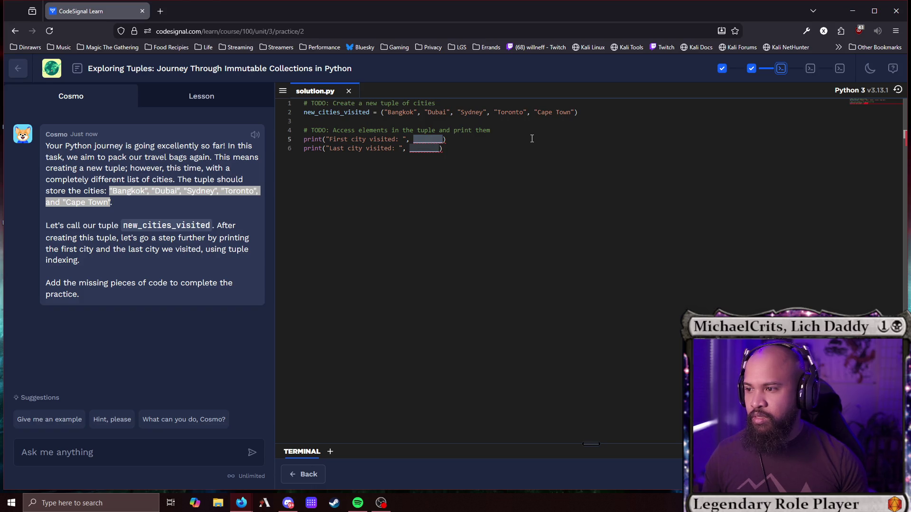
{"action": "key", "text": "ctrl+v"}
{"action": "type", "text": "[0"}
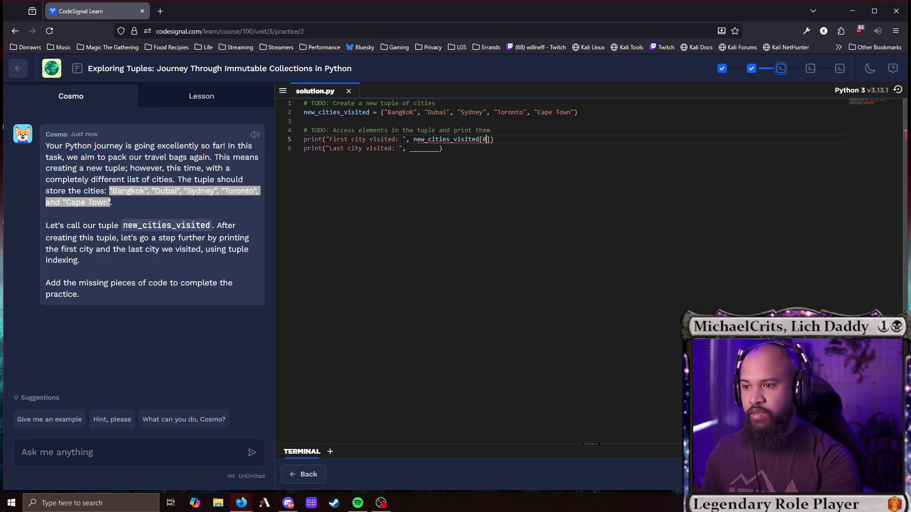
{"action": "double_click", "coordinate": [422, 149]}
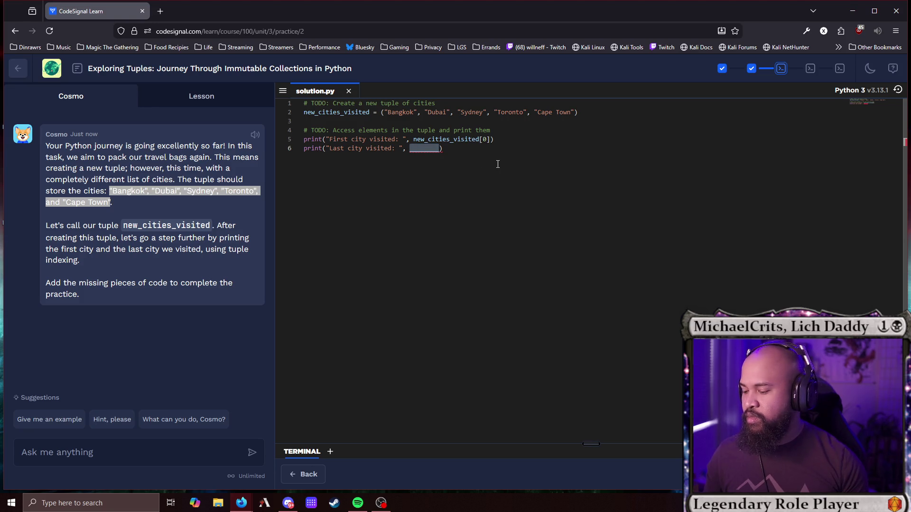
{"action": "type", "text": "new_cities_visited["}
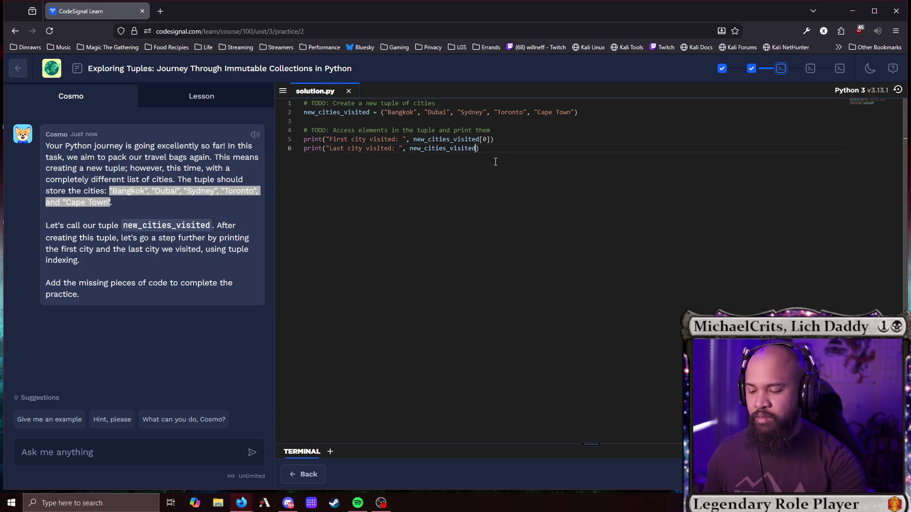
{"action": "type", "text": "-1"}
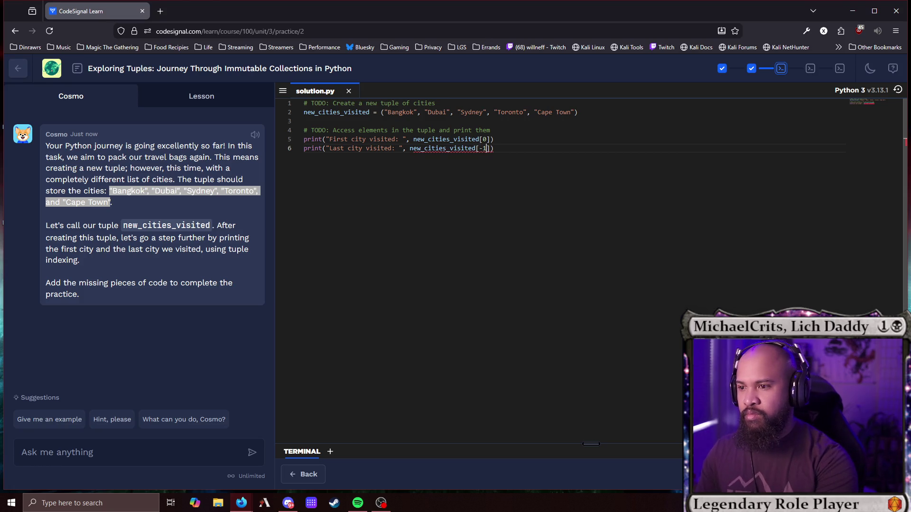
{"action": "key", "text": "ctrl+Return"}
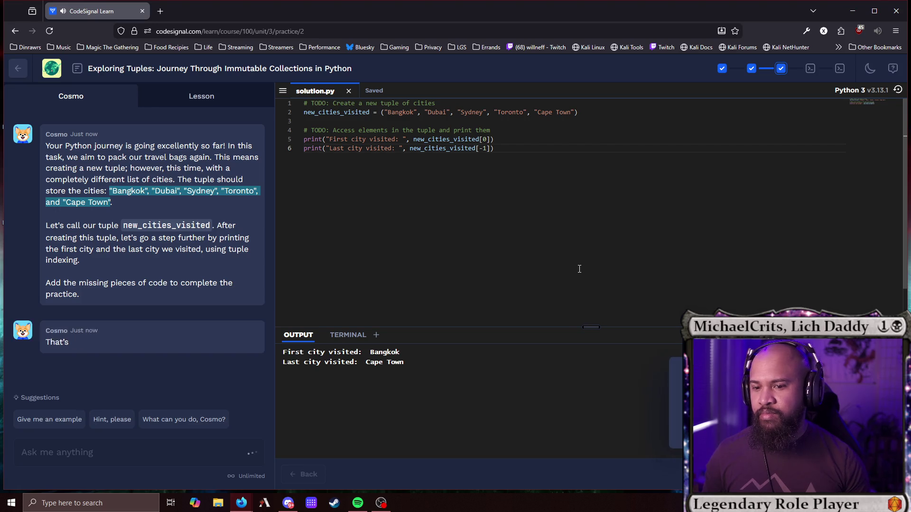
{"action": "left_click", "coordinate": [481, 148]}
Change line 5's index from 0 to 2+1 so it prints Toronto, then advance.
{"action": "left_click", "coordinate": [487, 139]}
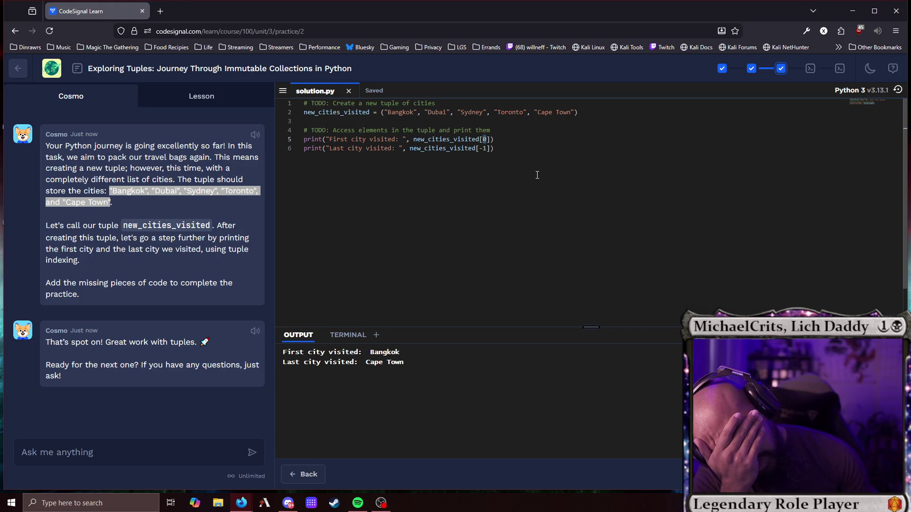
{"action": "type", "text": "2+2"}
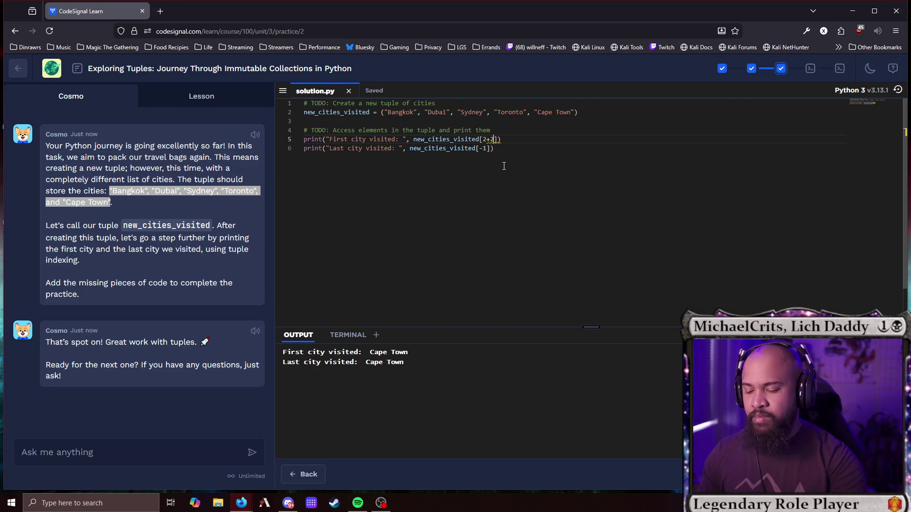
{"action": "key", "text": "BackSpace"}
{"action": "type", "text": "1"}
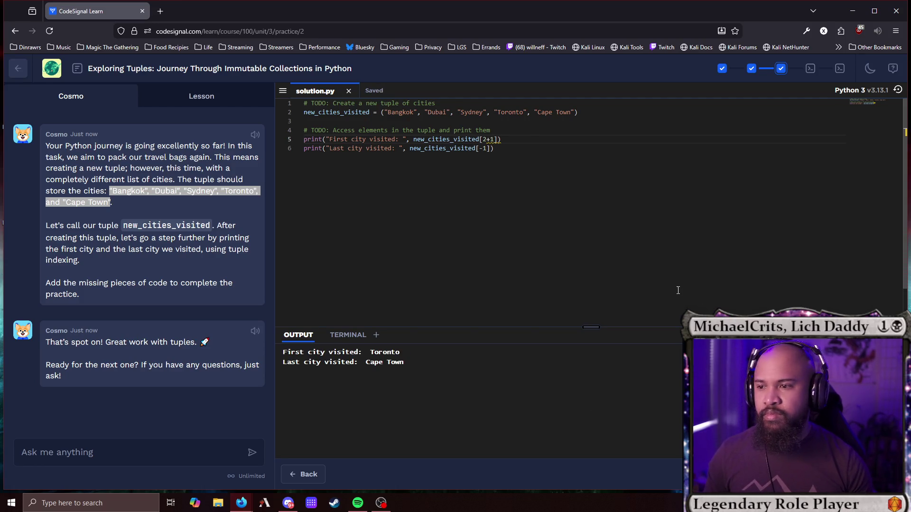
{"action": "left_click", "coordinate": [878, 474]}
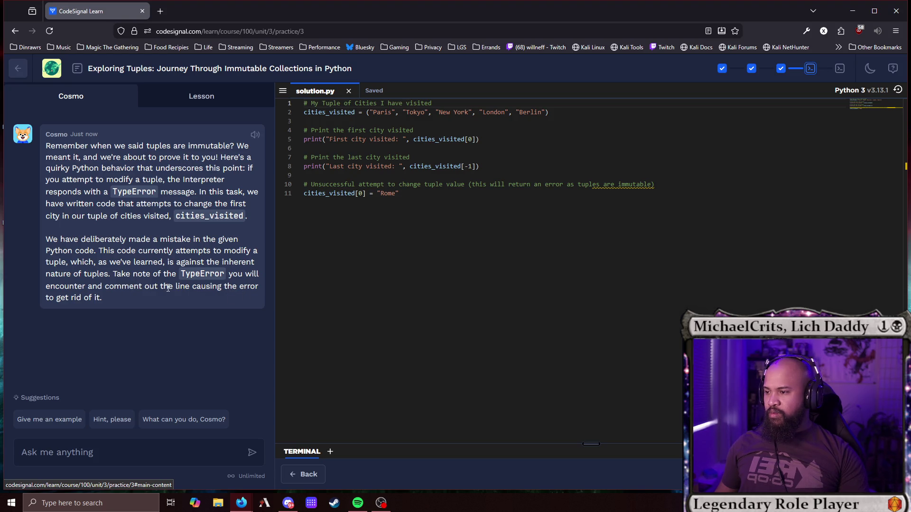
Place the caret at the start of the cities_visited[0] = "Rome" line 11.
{"action": "left_click", "coordinate": [306, 194]}
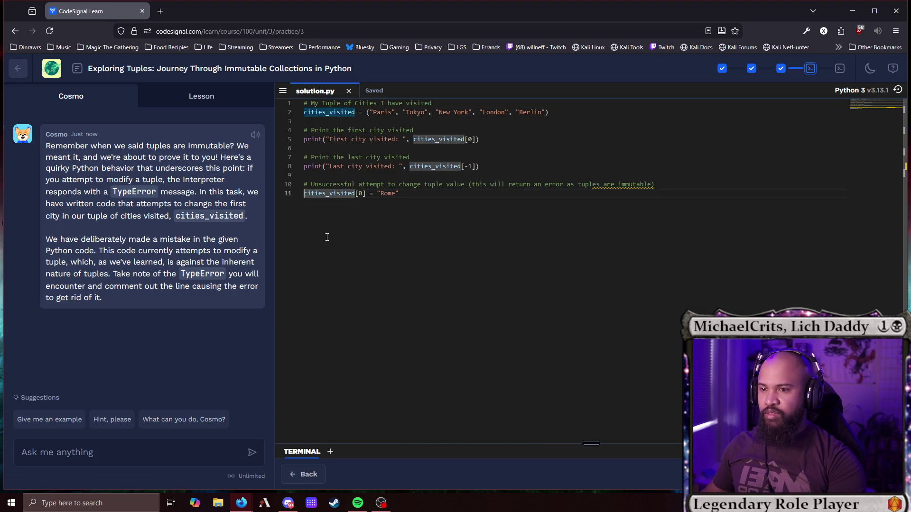
Comment out the Rome reassignment with #, run without error, and open the continents practice.
{"action": "type", "text": "#"}
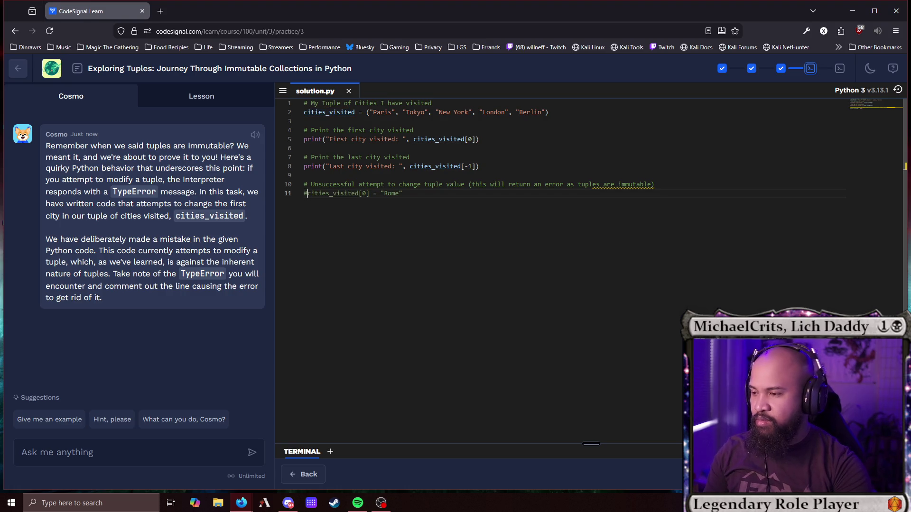
{"action": "key", "text": "ctrl+Return"}
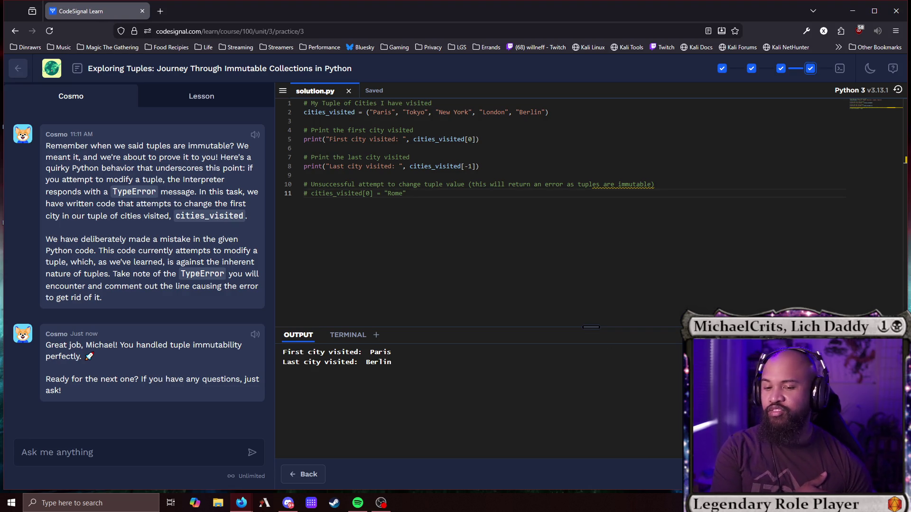
{"action": "left_click", "coordinate": [877, 475]}
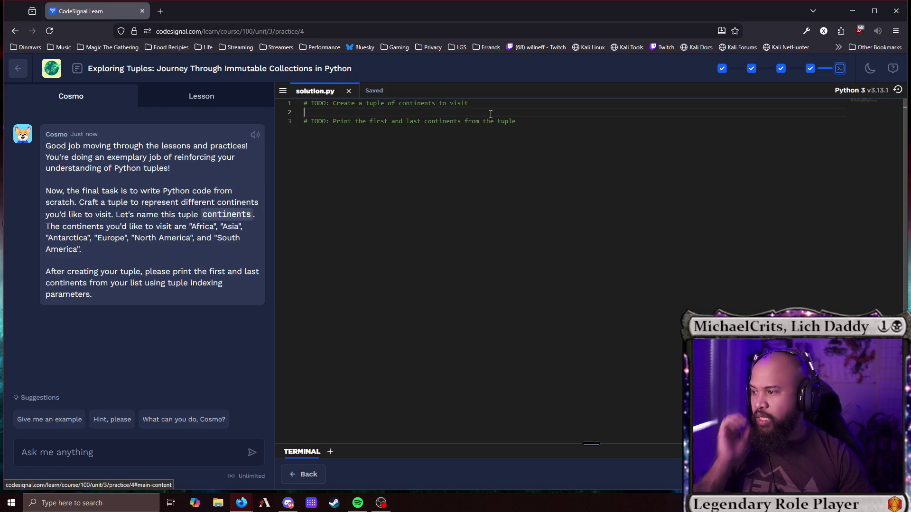
{"action": "double_click", "coordinate": [232, 214]}
{"action": "key", "text": "ctrl+c"}
Define continents = (...) on line 2 with the six continent names from the task.
{"action": "left_click", "coordinate": [372, 113]}
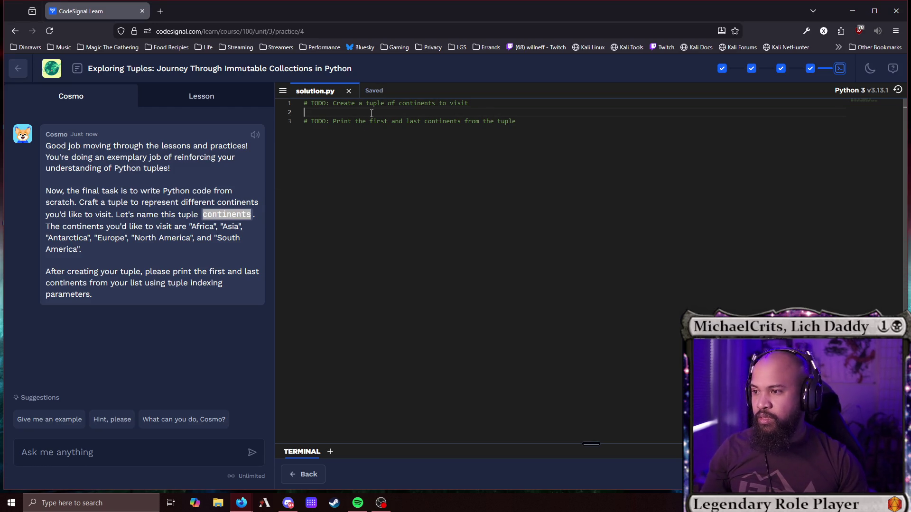
{"action": "key", "text": "Return"}
{"action": "key", "text": "ctrl+v"}
{"action": "type", "text": "= ("}
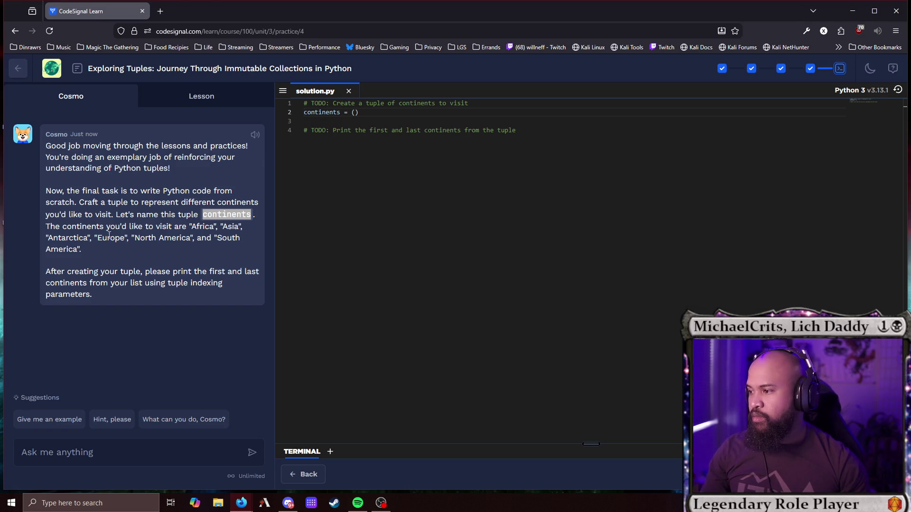
{"action": "left_click_drag", "start_coordinate": [190, 228], "coordinate": [177, 247]}
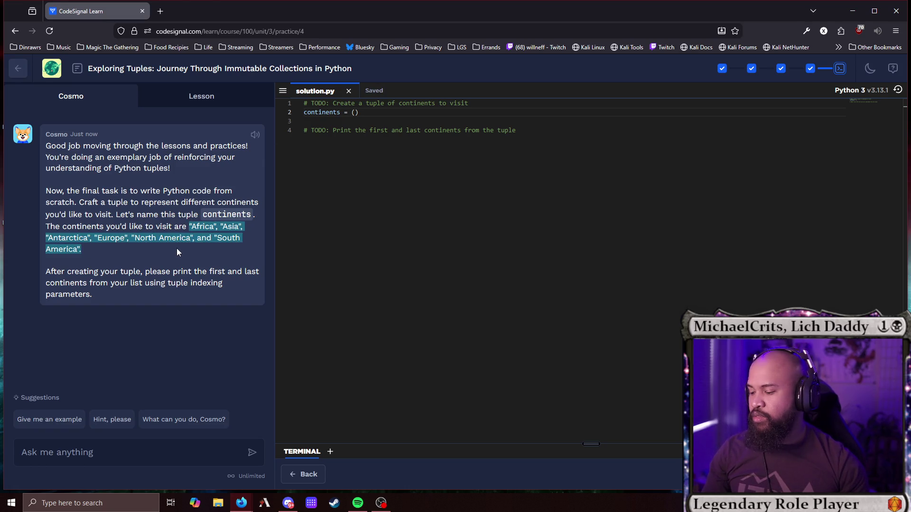
{"action": "key", "text": "shift+Left"}
{"action": "key", "text": "ctrl+c"}
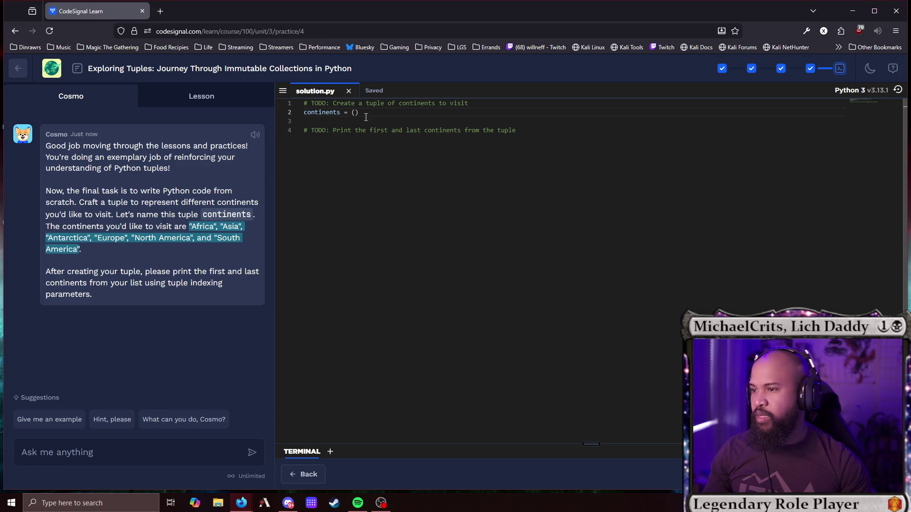
{"action": "left_click", "coordinate": [355, 113]}
{"action": "key", "text": "ctrl+v"}
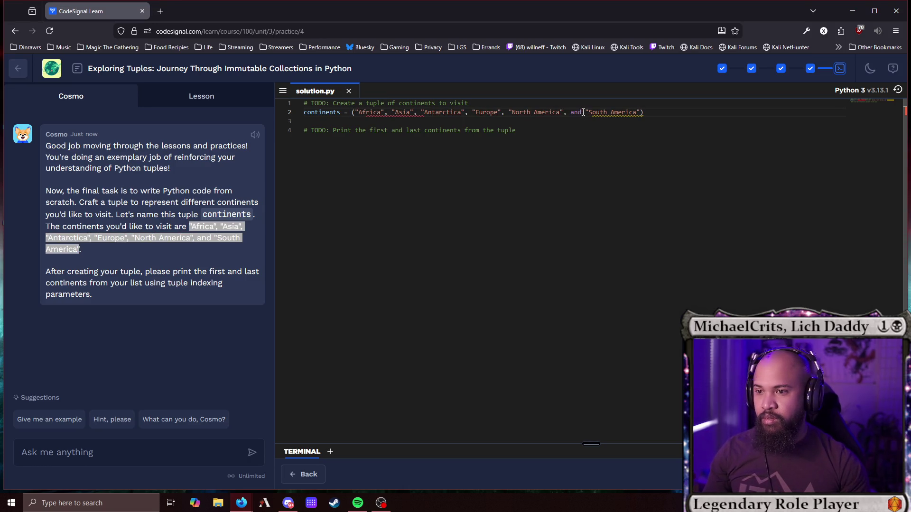
{"action": "key", "text": "BackSpace"}
{"action": "key", "text": "BackSpace"}
{"action": "key", "text": "BackSpace"}
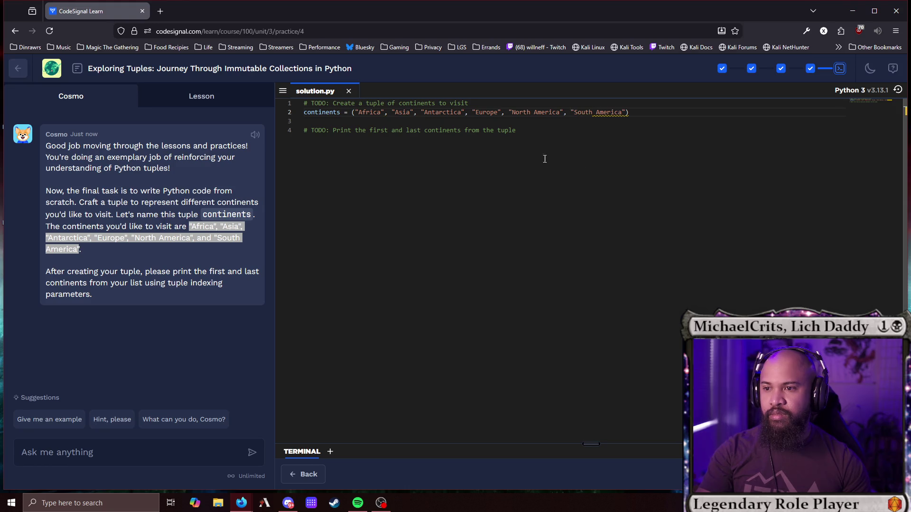
Write a print(continents[...]) call on line 5.
{"action": "left_click", "coordinate": [548, 136]}
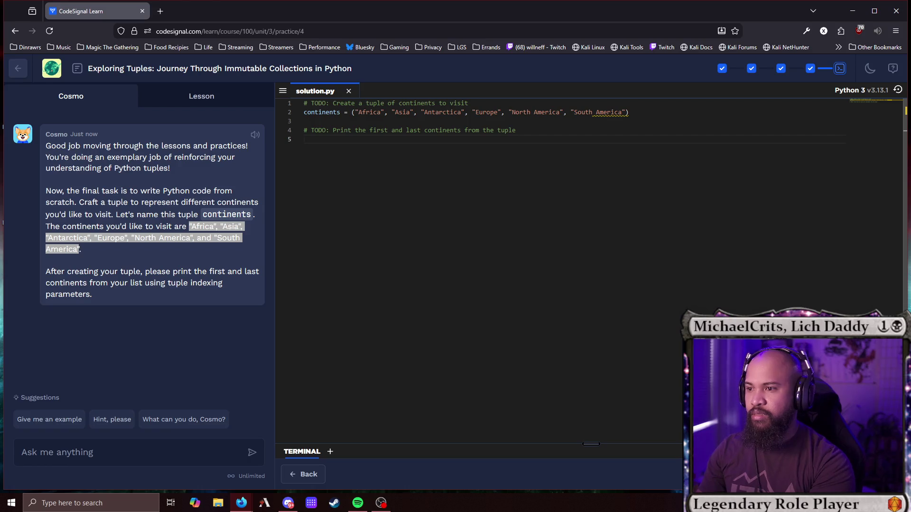
{"action": "type", "text": "print("}
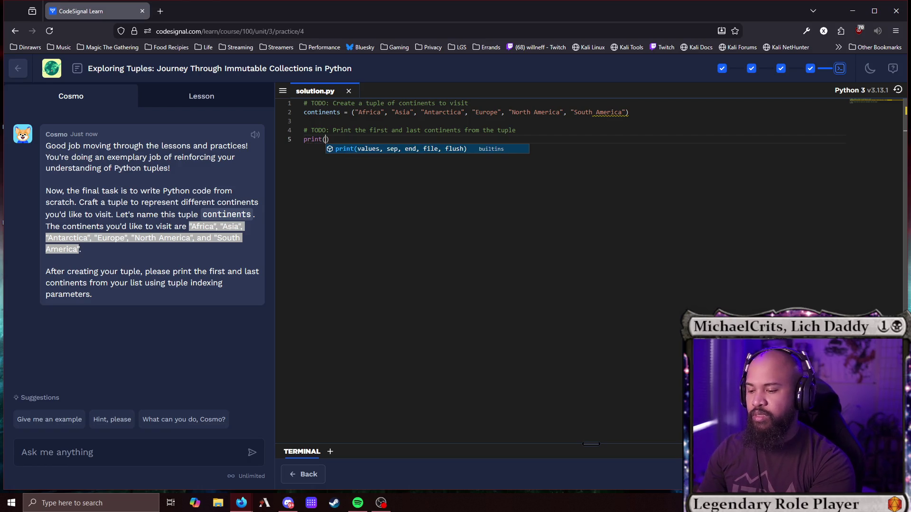
{"action": "key", "text": "ctrl+space"}
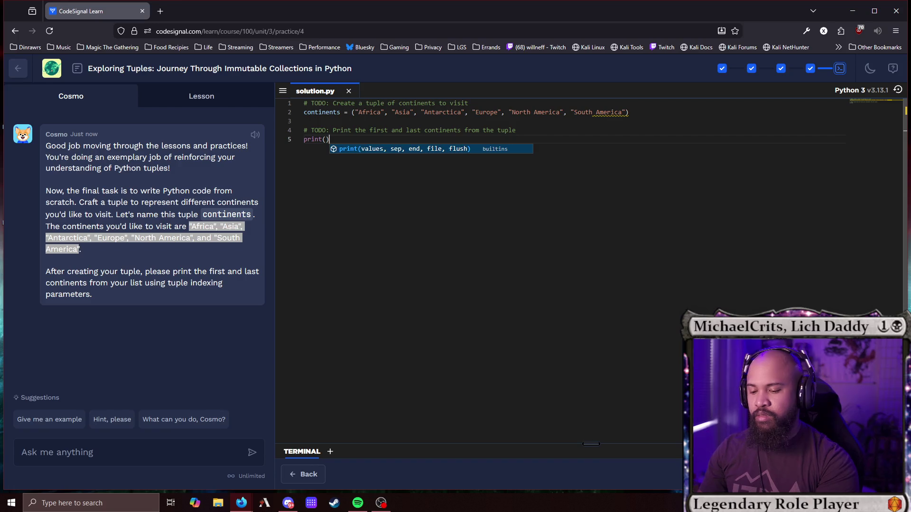
{"action": "left_click", "coordinate": [326, 139]}
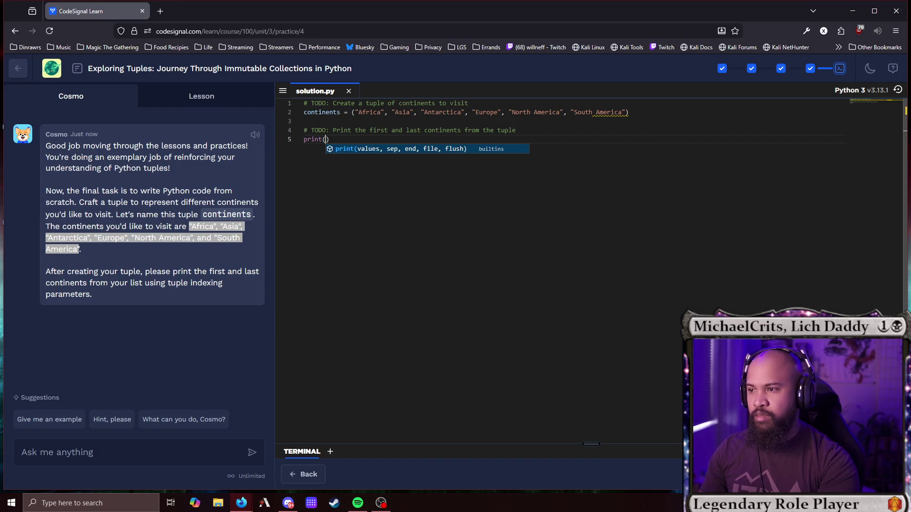
{"action": "double_click", "coordinate": [332, 113]}
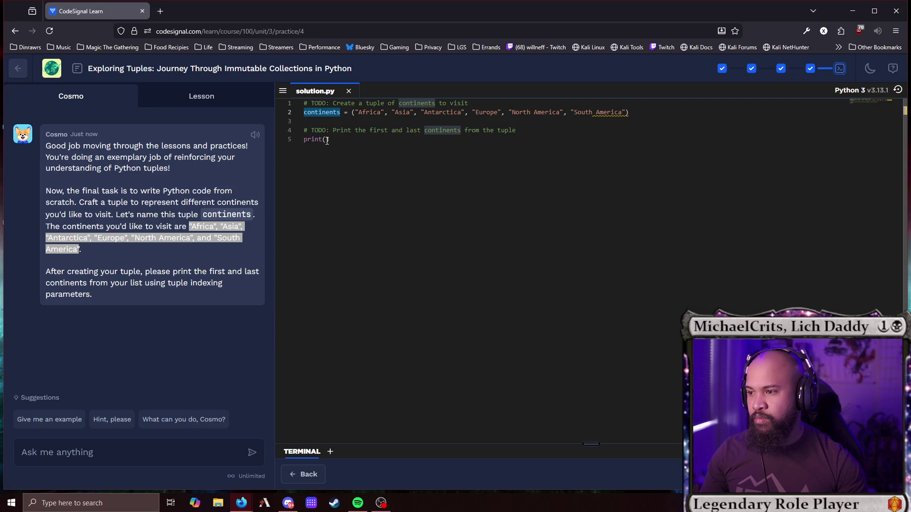
{"action": "left_click", "coordinate": [327, 139]}
{"action": "type", "text": "continents"}
{"action": "type", "text": "["}
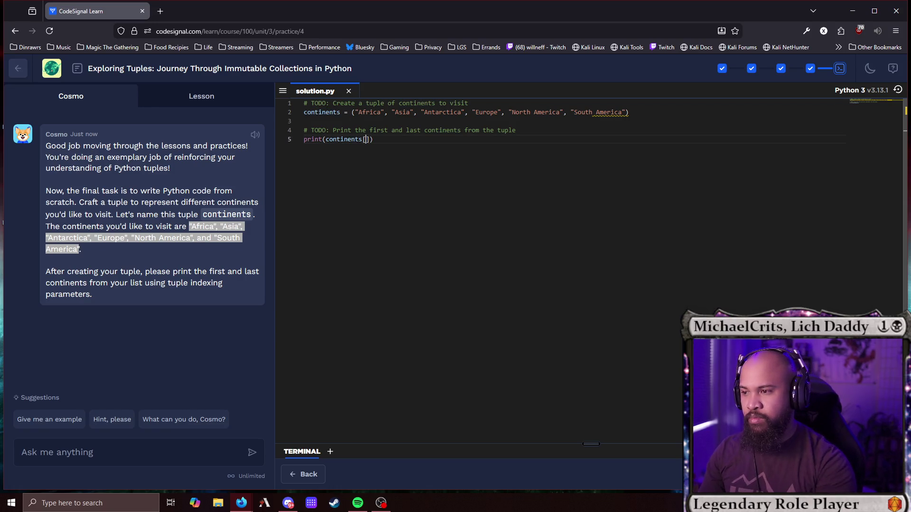
Duplicate the print line and use indexes 0 and -1 for the first and last continents.
{"action": "left_click", "coordinate": [386, 141]}
{"action": "key", "text": "shift+Home"}
{"action": "key", "text": "ctrl+c"}
{"action": "key", "text": "End"}
{"action": "key", "text": "Return"}
{"action": "key", "text": "ctrl+v"}
{"action": "left_click", "coordinate": [368, 139]}
{"action": "type", "text": "0"}
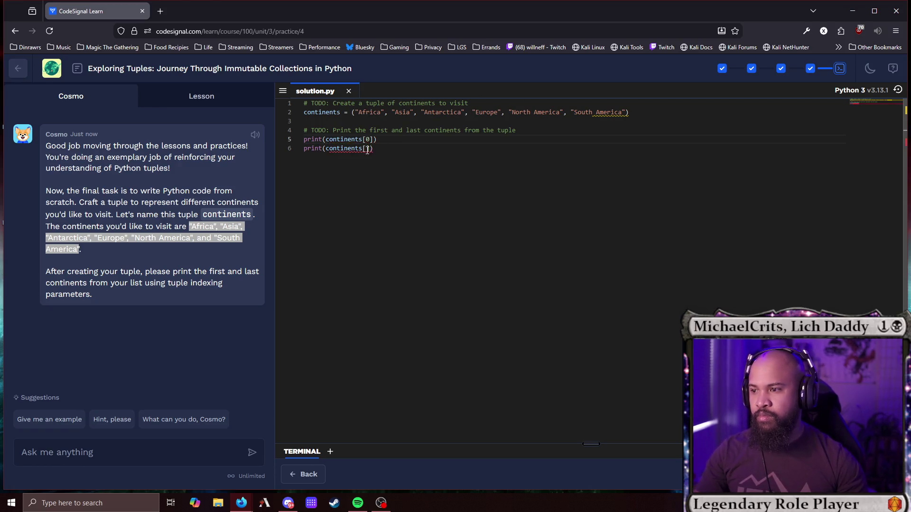
{"action": "left_click", "coordinate": [367, 149]}
{"action": "type", "text": "-1"}
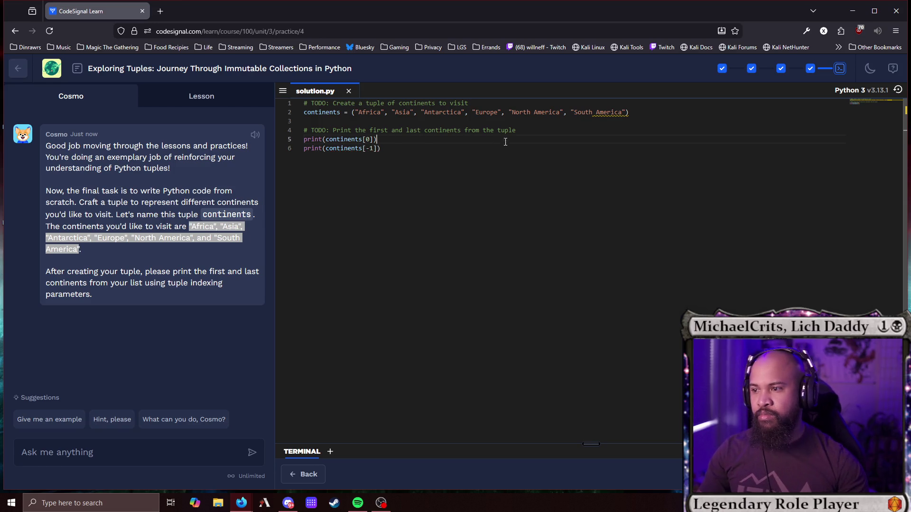